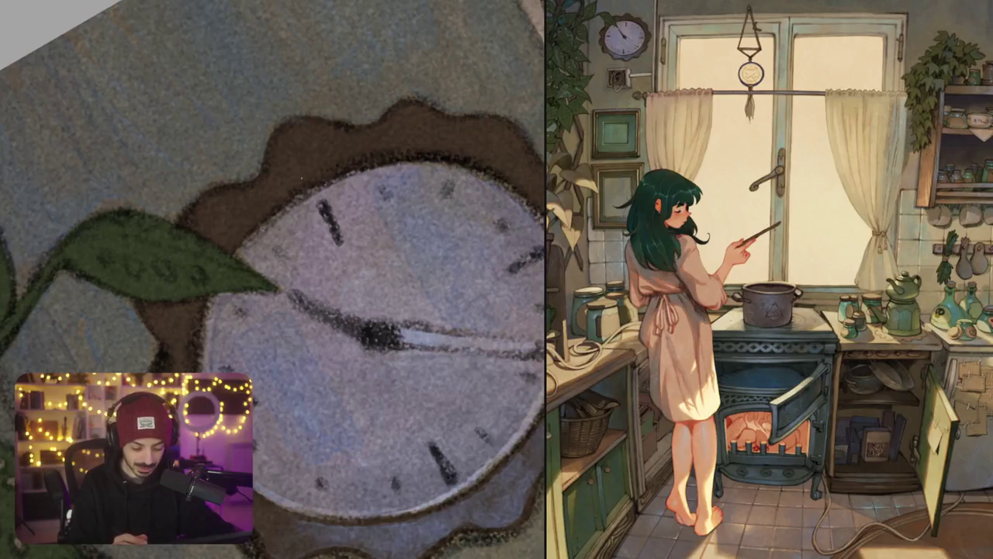
Step: Lighten the clock's upper brown rim with grainy light grey-brown strokes
mouse_move(234, 228)
mouse_down()
mouse_move(221, 237)
mouse_move(245, 203)
mouse_move(212, 234)
mouse_up()
mouse_move(205, 200)
mouse_down()
mouse_move(256, 190)
mouse_move(296, 164)
mouse_move(279, 158)
mouse_move(318, 128)
mouse_up()
mouse_move(308, 162)
mouse_down()
mouse_move(365, 134)
mouse_move(391, 132)
mouse_move(391, 145)
mouse_move(383, 125)
mouse_move(396, 113)
mouse_move(433, 140)
mouse_up()
drag(261, 203, 291, 189)
drag(236, 224, 277, 200)
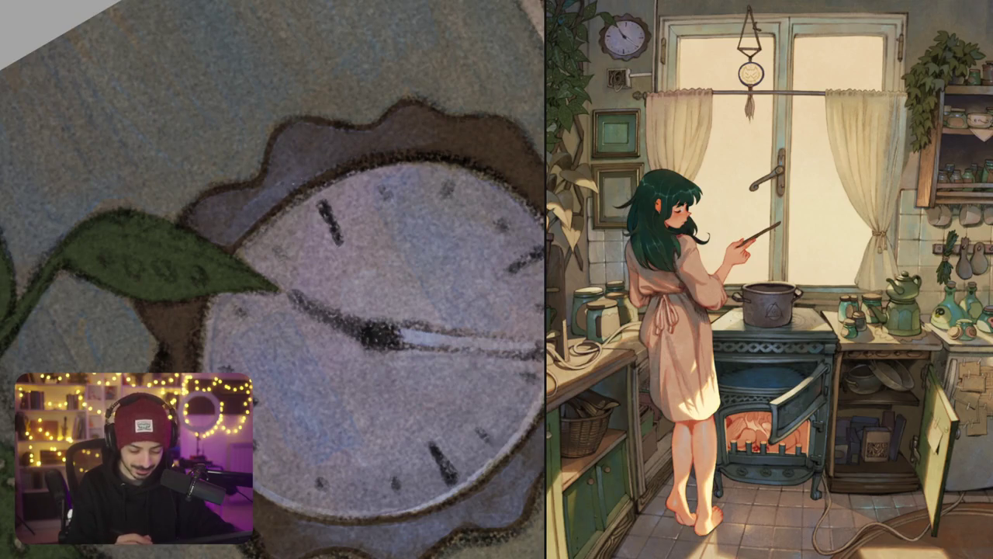
mouse_move(230, 220)
mouse_down()
mouse_move(266, 188)
mouse_move(246, 194)
mouse_up()
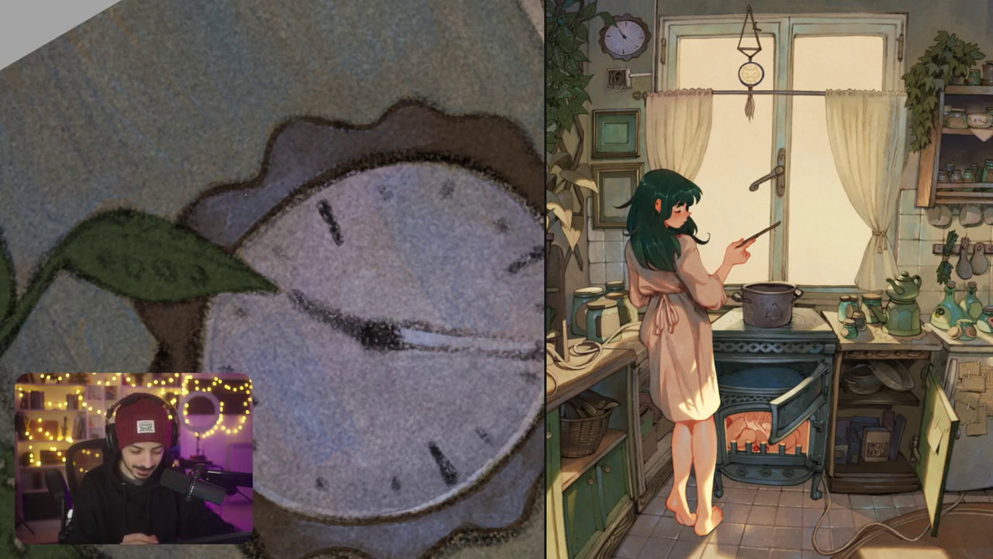
Step: Lighten the lower part and right side of the clock's scalloped rim
drag(272, 280, 261, 314)
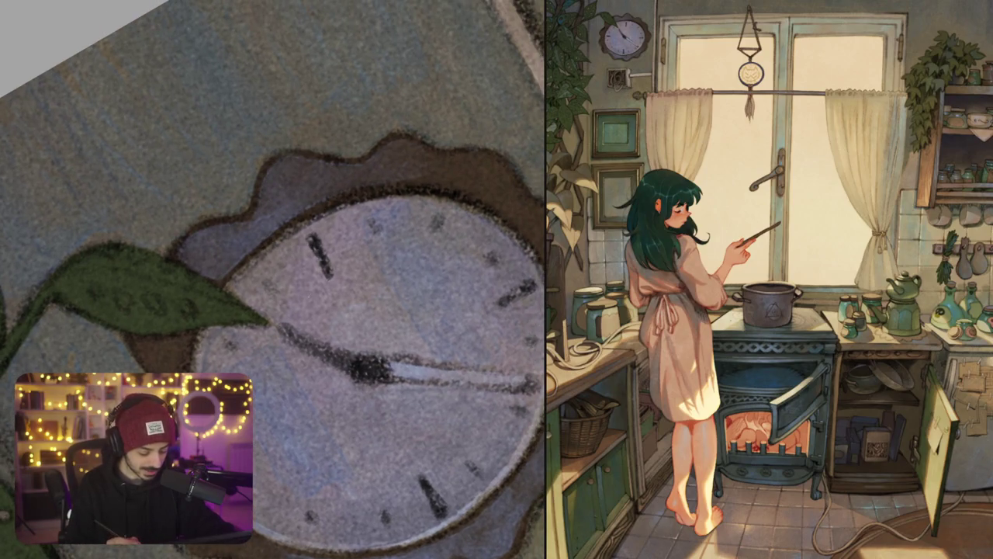
drag(311, 296, 302, 328)
mouse_move(256, 250)
mouse_down()
mouse_move(247, 237)
mouse_move(280, 225)
mouse_move(257, 264)
mouse_up()
drag(377, 288, 311, 256)
drag(386, 325, 387, 313)
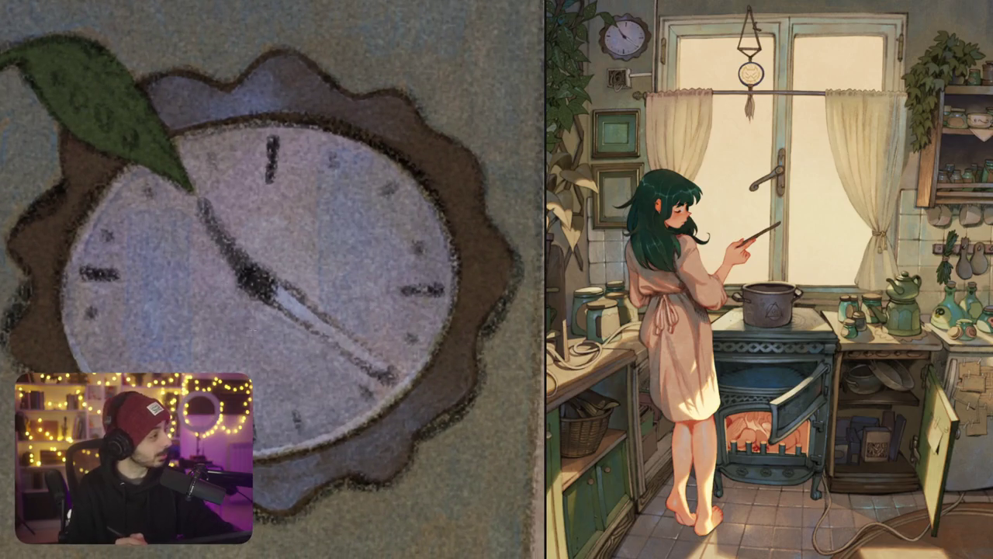
mouse_move(315, 288)
mouse_down()
mouse_move(443, 224)
mouse_move(318, 383)
mouse_up()
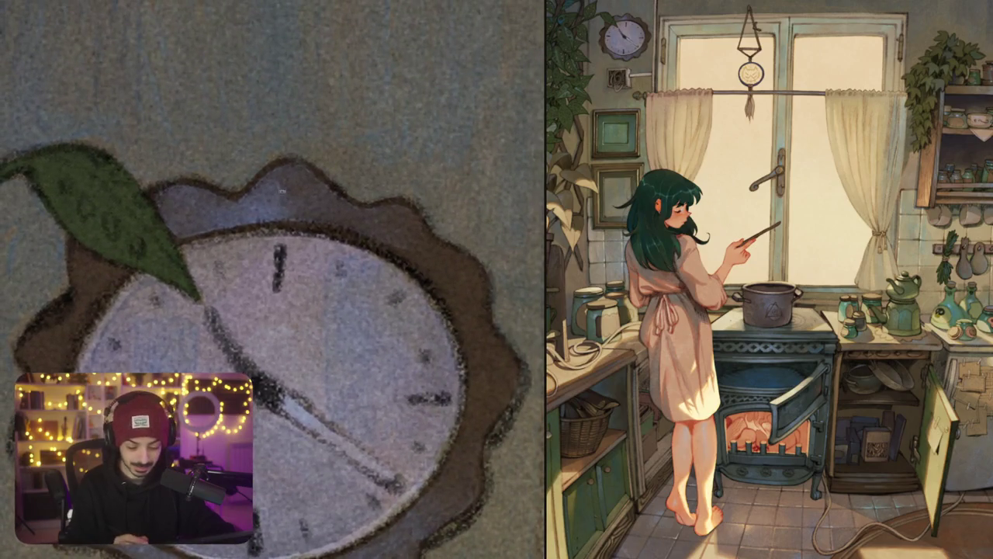
mouse_move(283, 175)
mouse_down()
mouse_move(318, 213)
mouse_move(353, 224)
mouse_move(318, 227)
mouse_up()
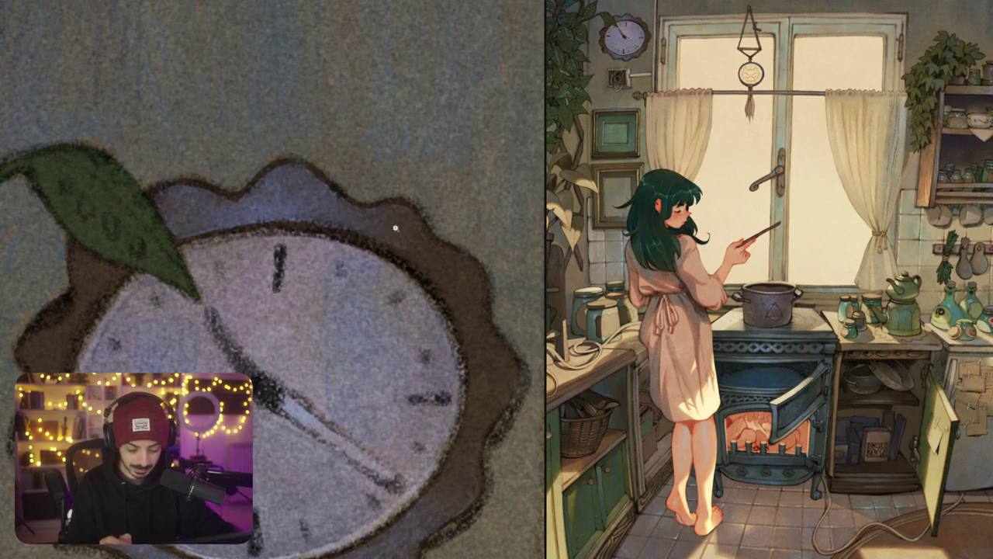
scroll(396, 230, down, 5)
scroll(395, 230, up, 5)
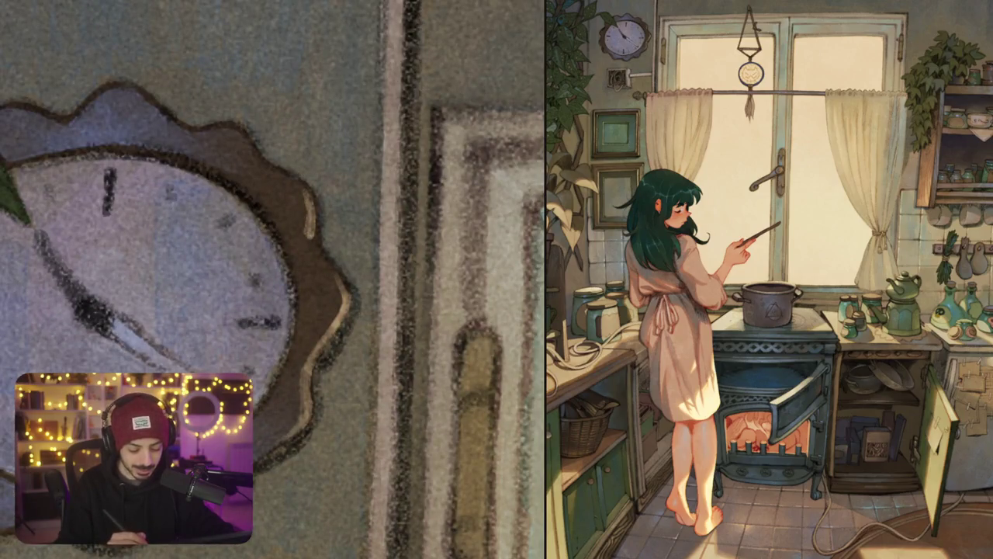
Step: Zoom out to show the whole window, curtain and clock
scroll(312, 221, down, 5)
scroll(313, 174, down, 2)
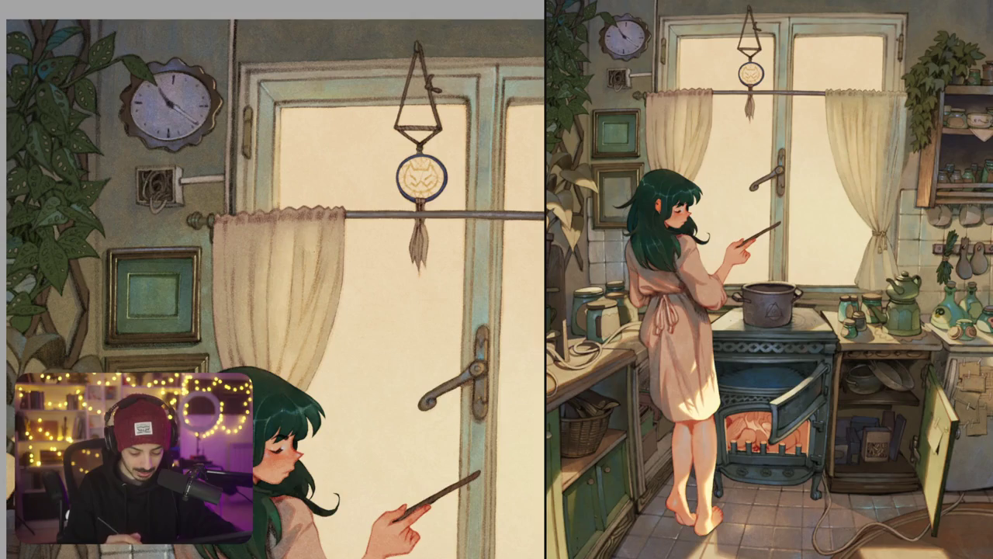
Step: Zoom out to the full canvas, then zoom in on the window, ladles and bottles
key(ctrl+minus)
key(ctrl+plus)
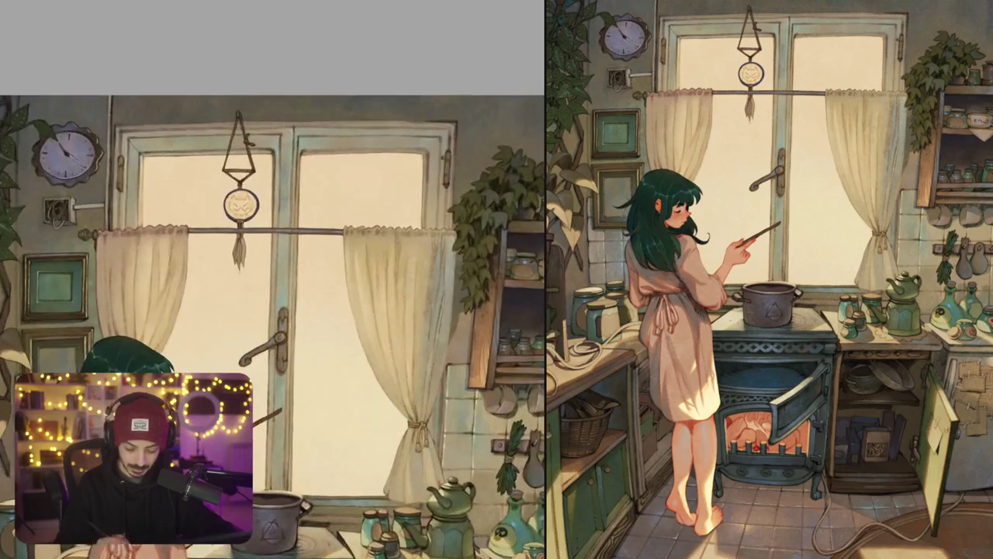
key(ctrl+plus)
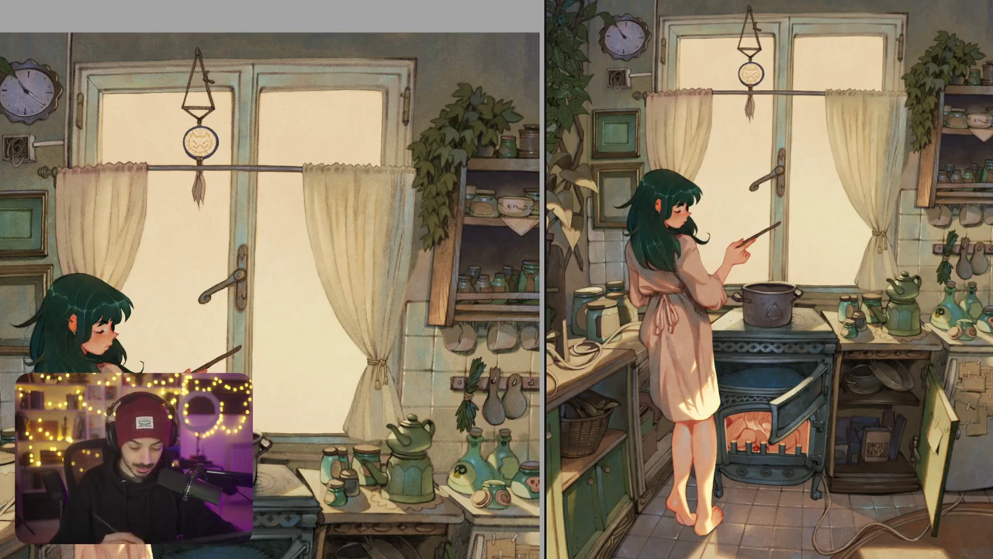
key(ctrl+plus)
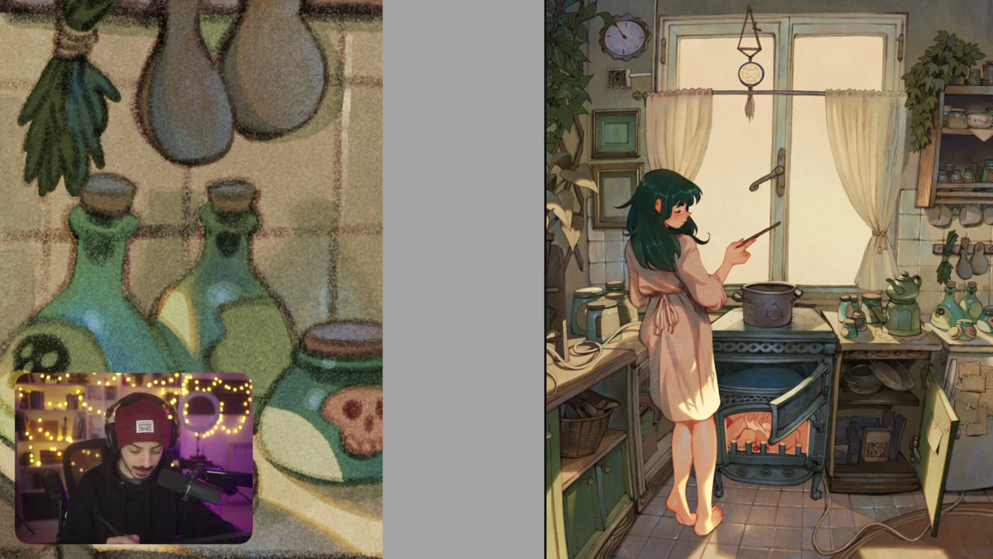
Step: Paint thin light grainy strokes along the bottle edge and the tile line behind it
drag(307, 282, 313, 315)
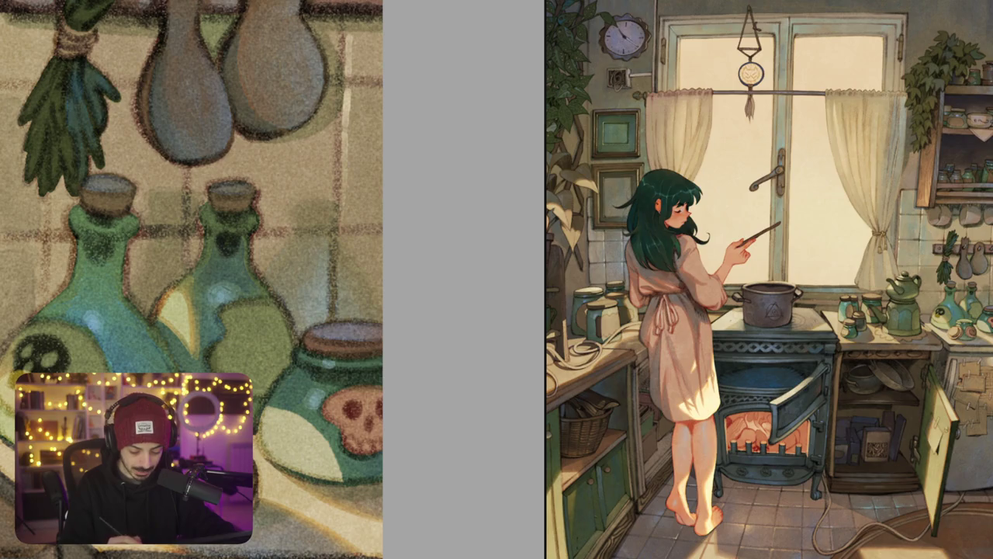
drag(340, 274, 339, 306)
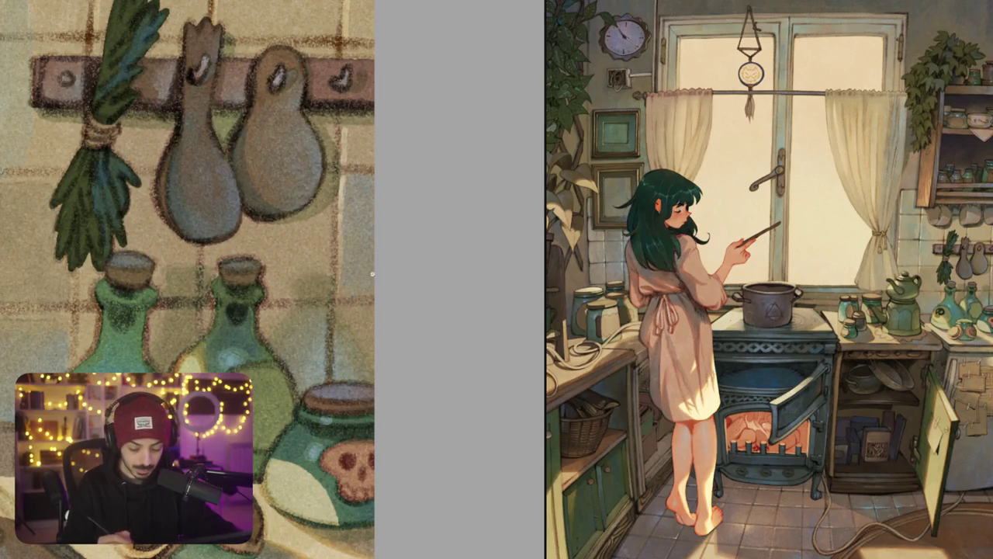
scroll(309, 238, up, 5)
scroll(334, 218, up, 5)
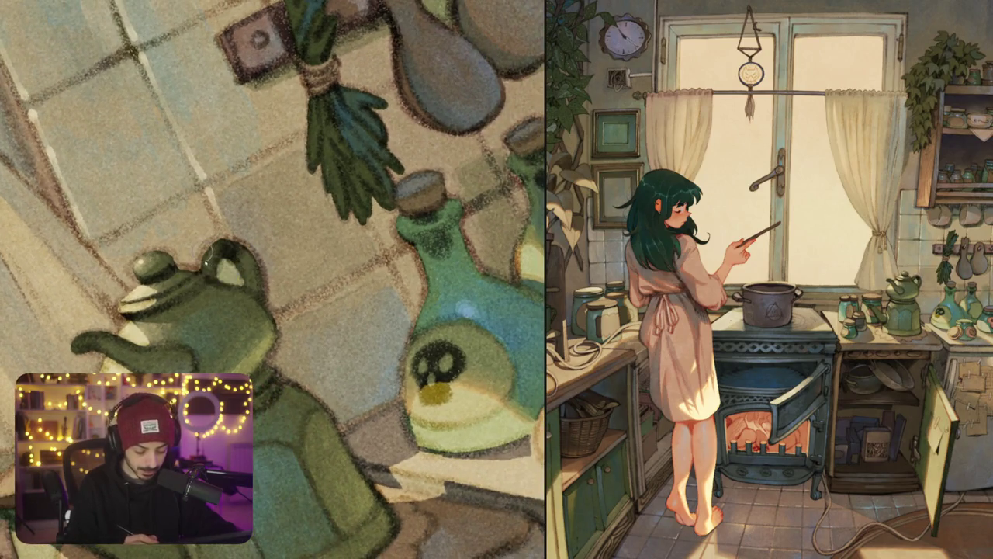
Step: Darken the frog teapot's head, ear and left outline, then zoom out to the whole artwork
mouse_move(207, 250)
mouse_down()
mouse_move(204, 267)
mouse_move(214, 269)
mouse_up()
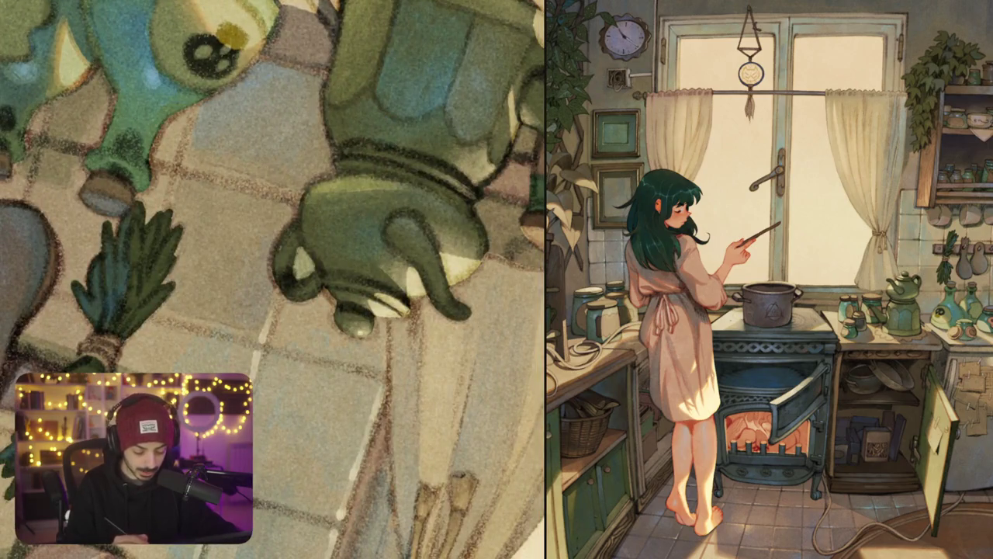
drag(274, 247, 277, 288)
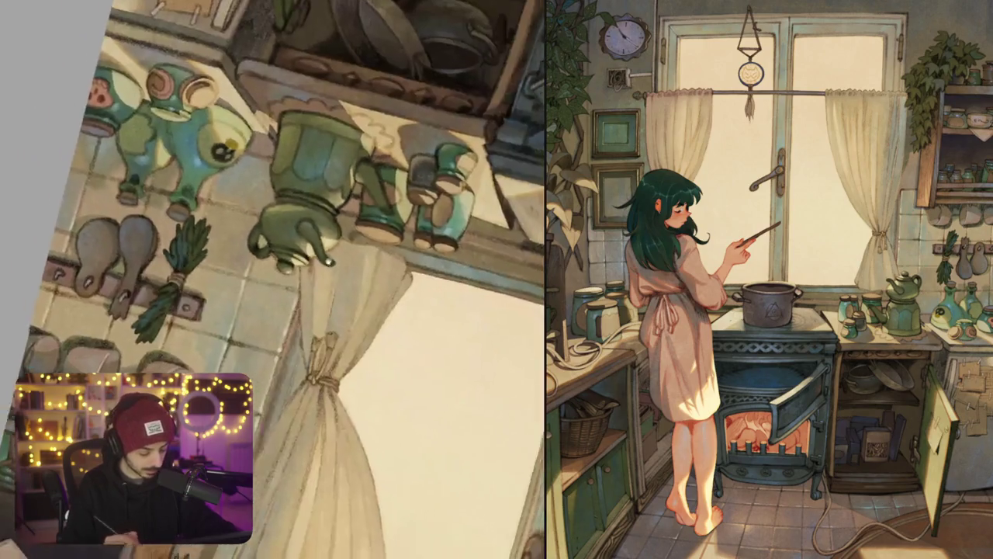
drag(408, 336, 256, 397)
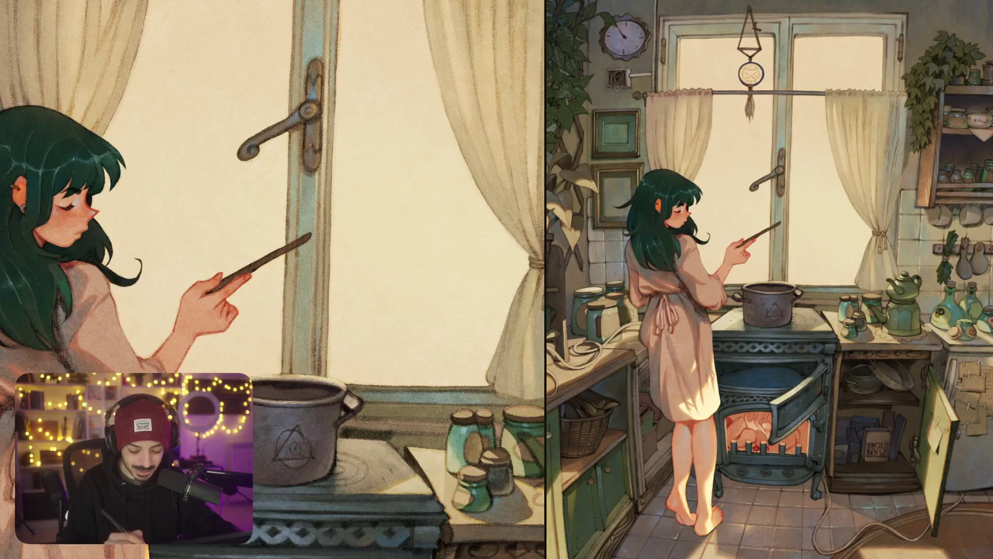
key(ctrl+0)
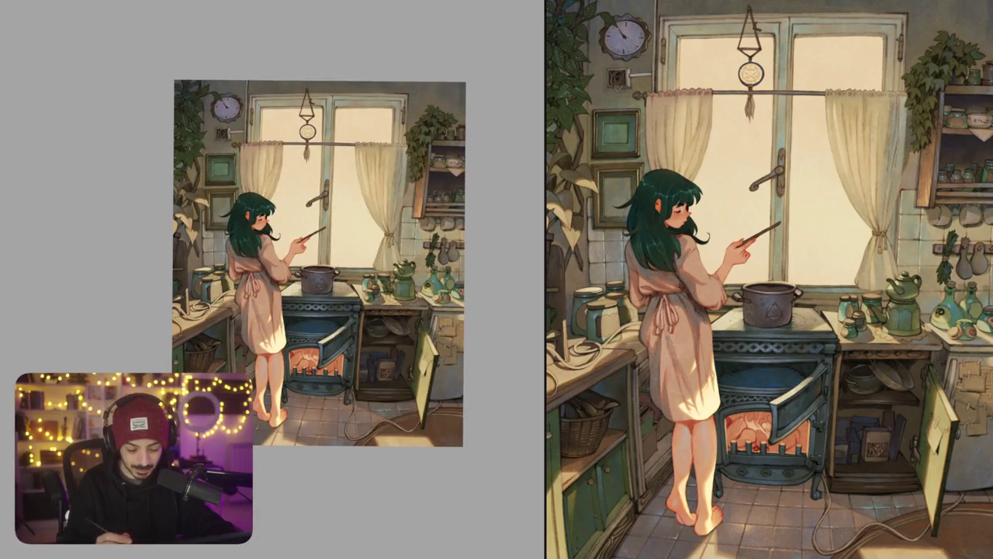
Step: Paint light grainy strokes along the upper window frame by the curtain rod
drag(404, 165, 321, 186)
scroll(321, 186, up, 3)
scroll(321, 187, up, 2)
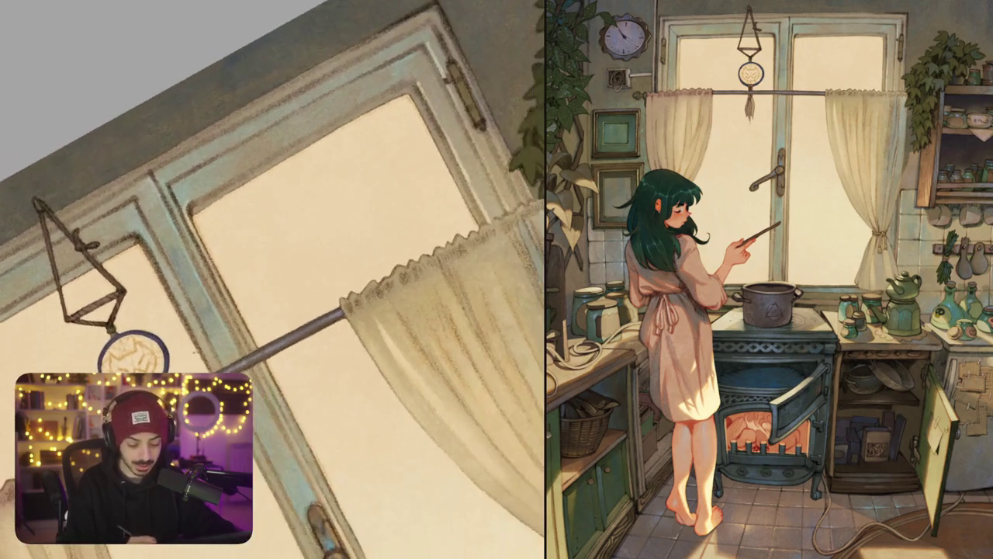
drag(218, 186, 312, 131)
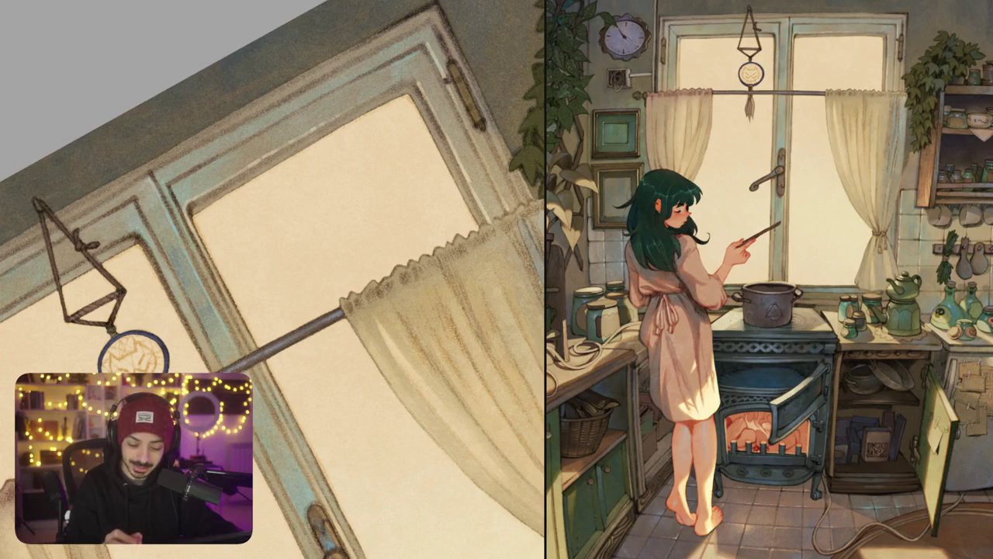
key(ctrl+0)
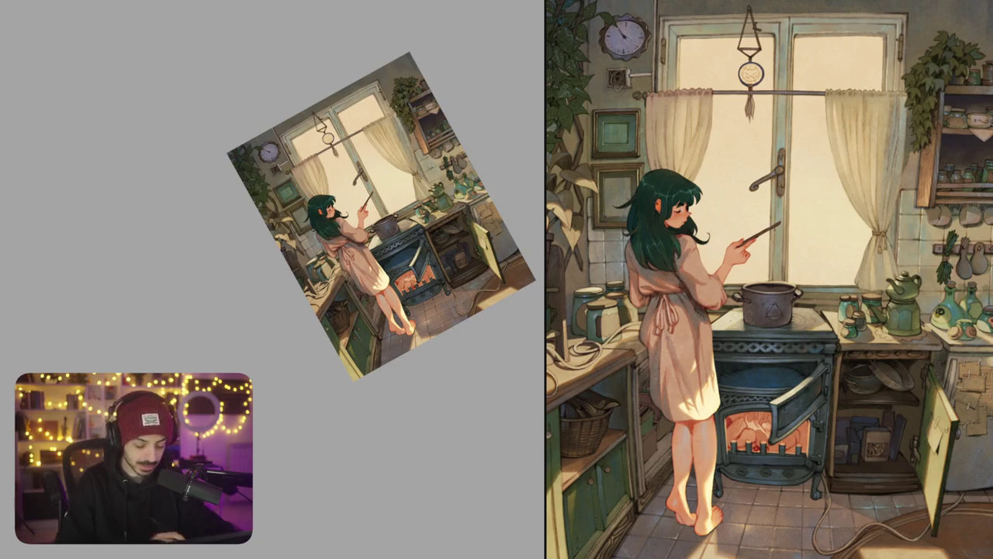
scroll(300, 127, up, 5)
Step: Paint a light stroke along the window frame and bring the dreamcatcher into view
drag(237, 214, 317, 166)
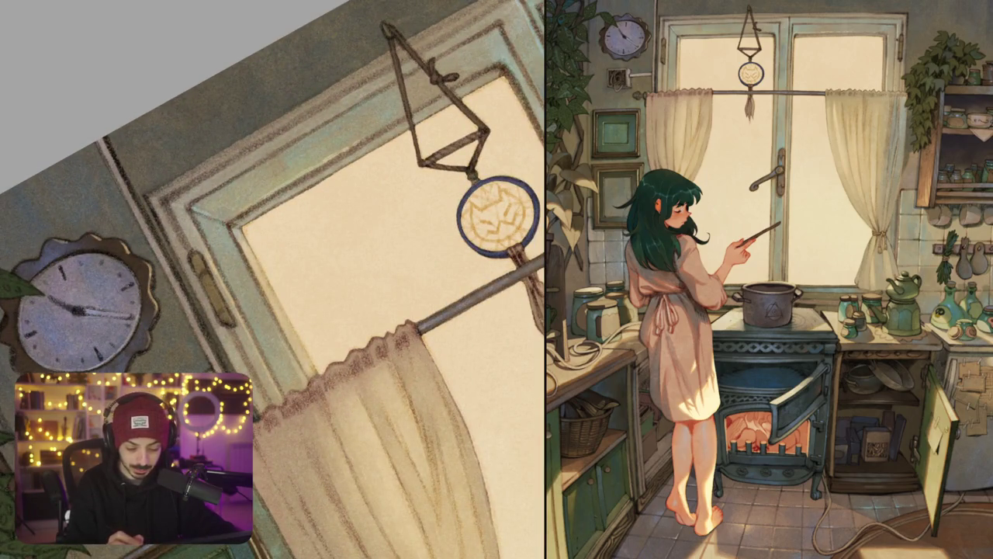
drag(311, 280, 245, 264)
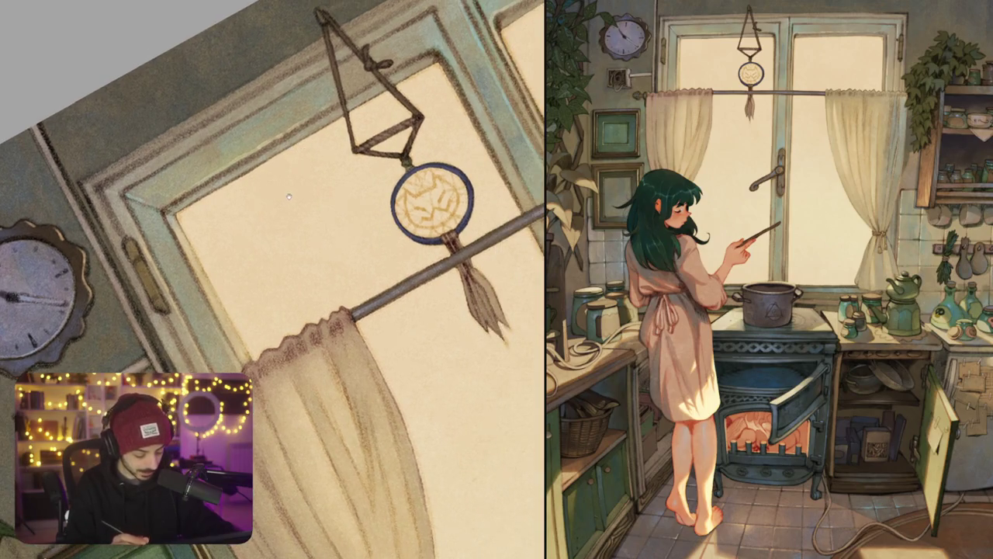
drag(288, 198, 264, 179)
mouse_move(350, 225)
mouse_down()
mouse_move(310, 233)
mouse_move(353, 192)
mouse_up()
scroll(311, 233, up, 3)
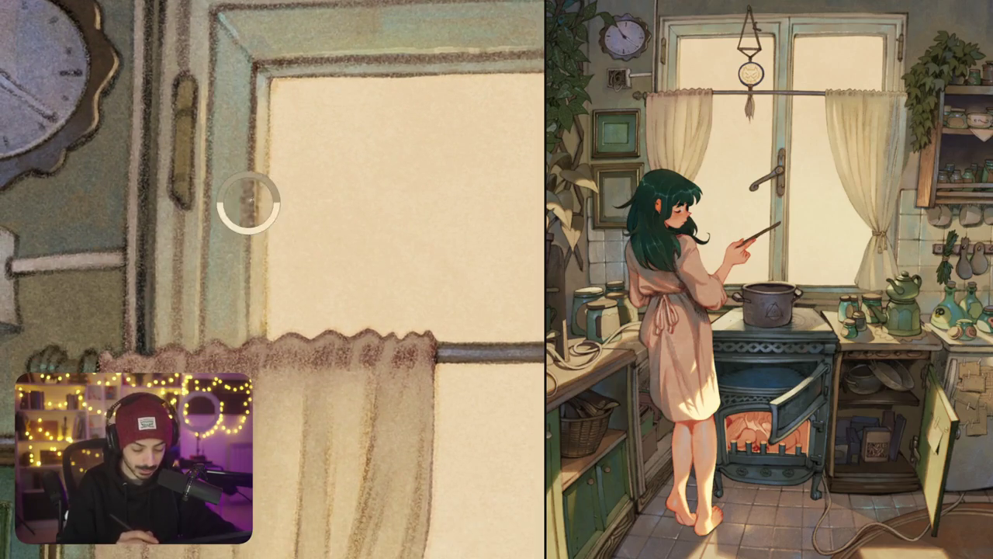
scroll(267, 219, down, 3)
scroll(287, 223, down, 2)
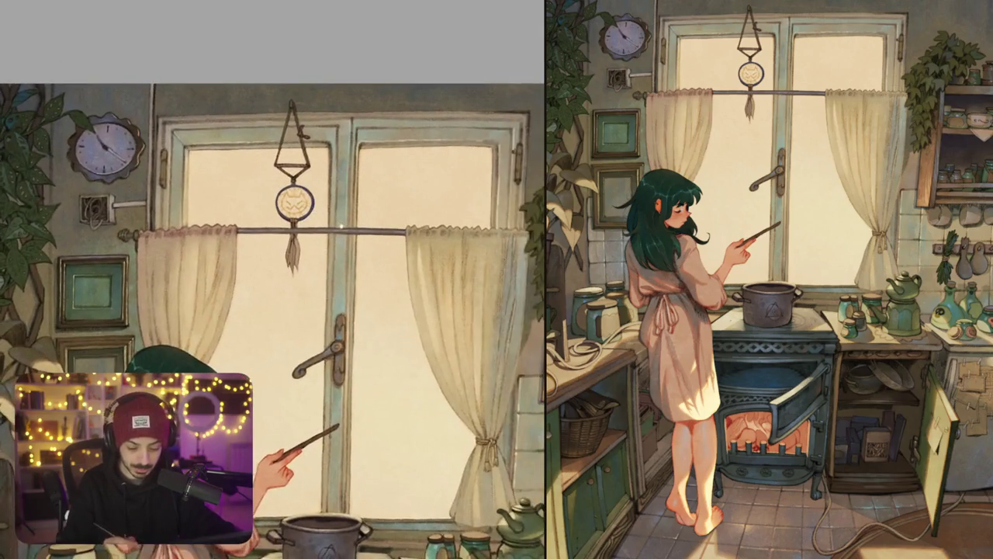
scroll(310, 225, down, 1)
drag(311, 225, 334, 233)
scroll(334, 232, up, 3)
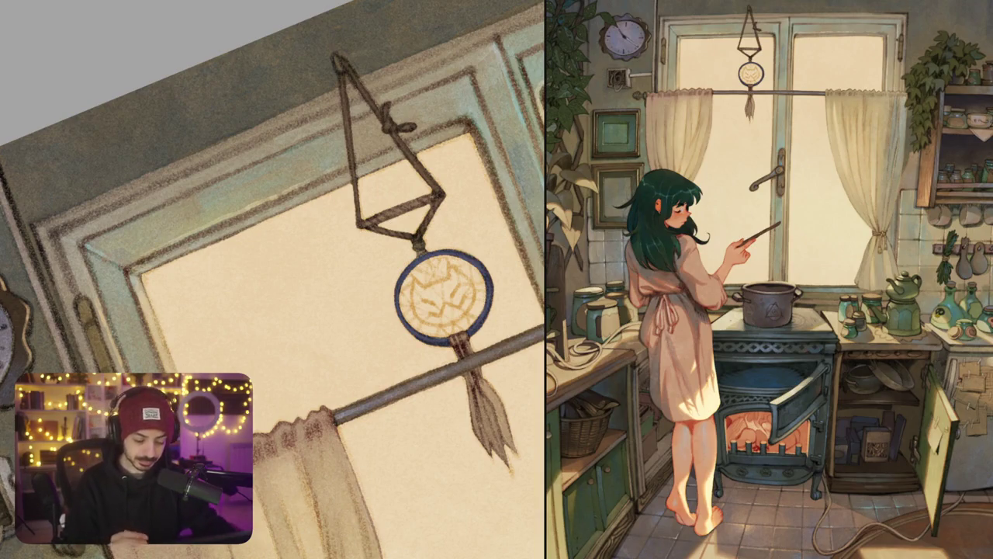
Step: Inspect the dreamcatcher knot up close with a levelled view, then zoom back out
drag(271, 279, 333, 256)
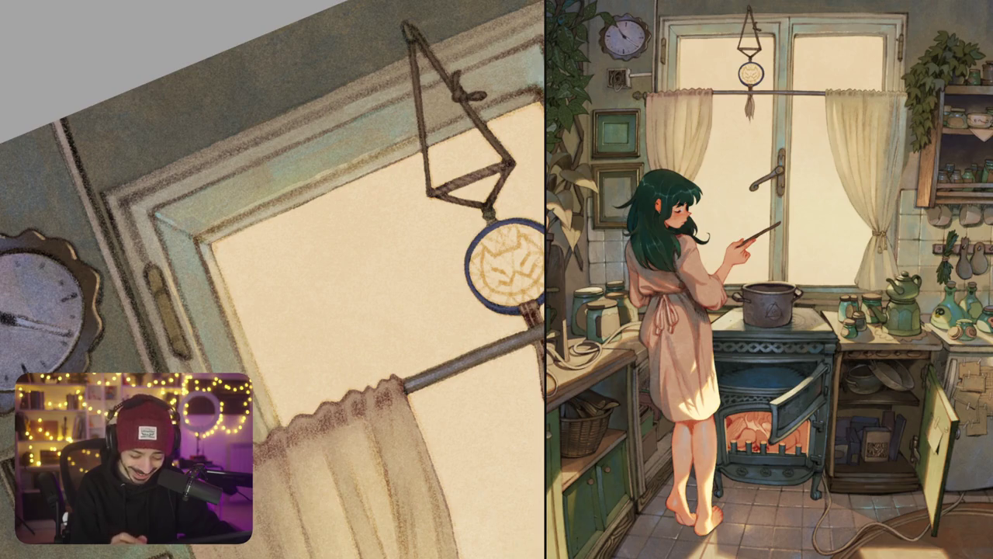
scroll(273, 279, down, 2)
scroll(273, 280, down, 2)
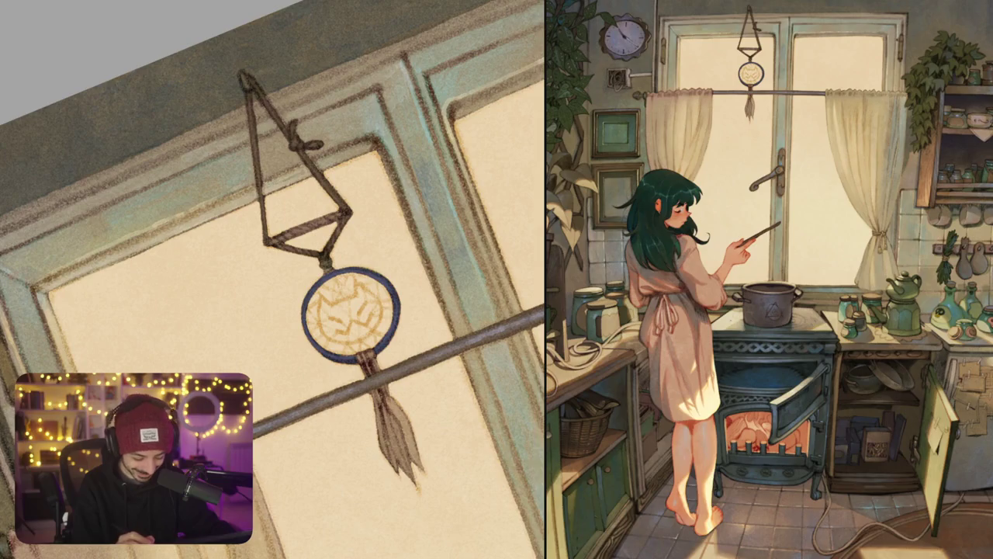
key(Escape)
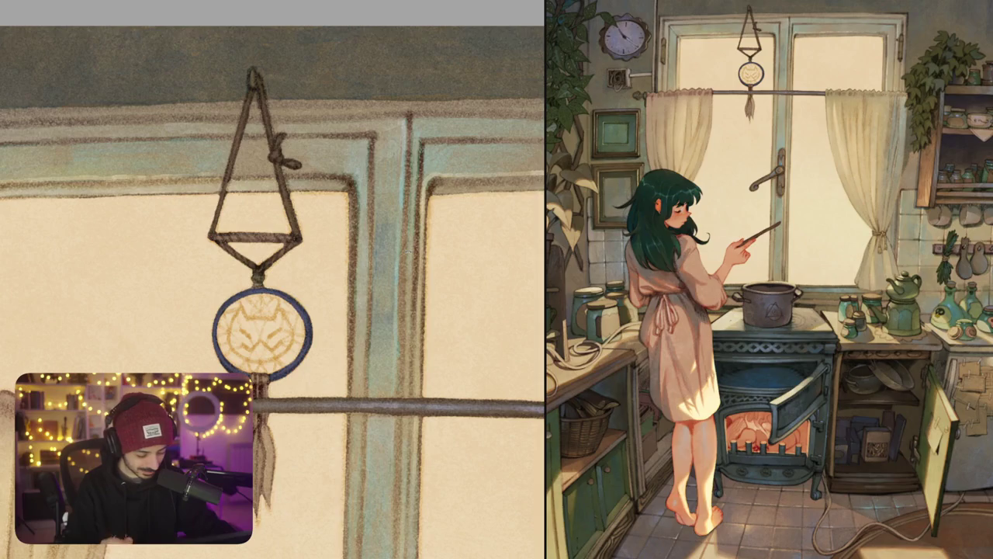
drag(376, 238, 310, 194)
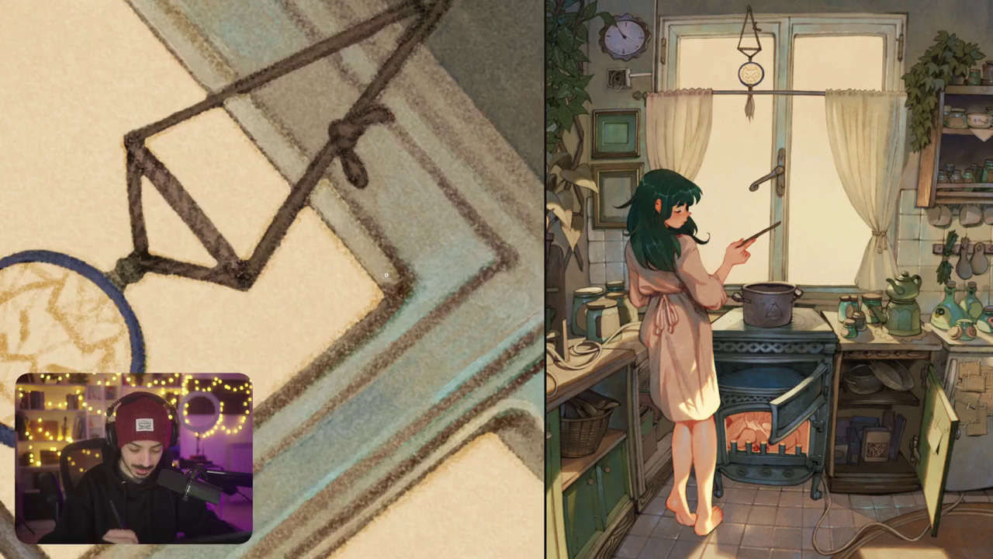
key(ctrl+0)
scroll(256, 186, up, 5)
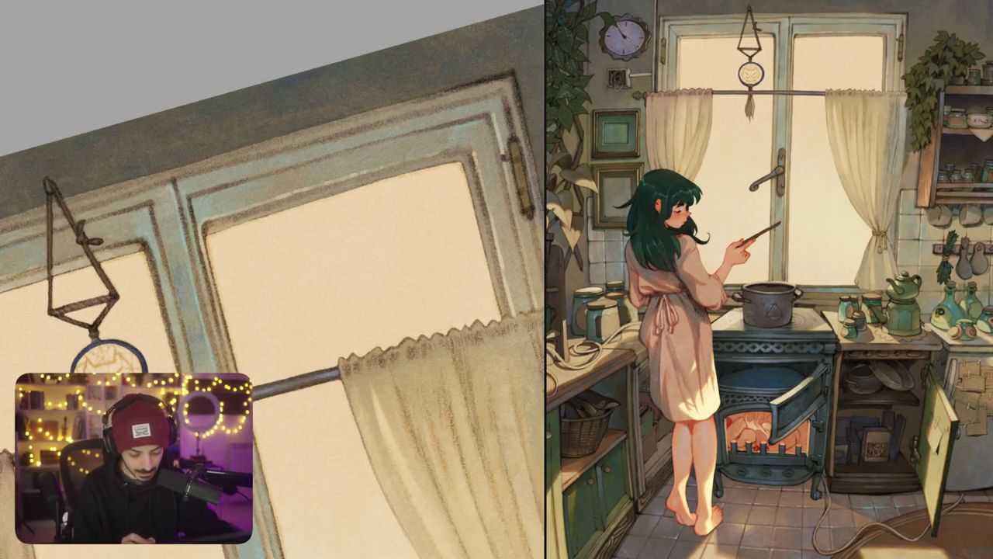
Step: Add faint pale highlights along the inner top edge of the window frame
mouse_move(233, 219)
mouse_down()
mouse_move(312, 197)
mouse_move(265, 213)
mouse_up()
drag(349, 311, 306, 323)
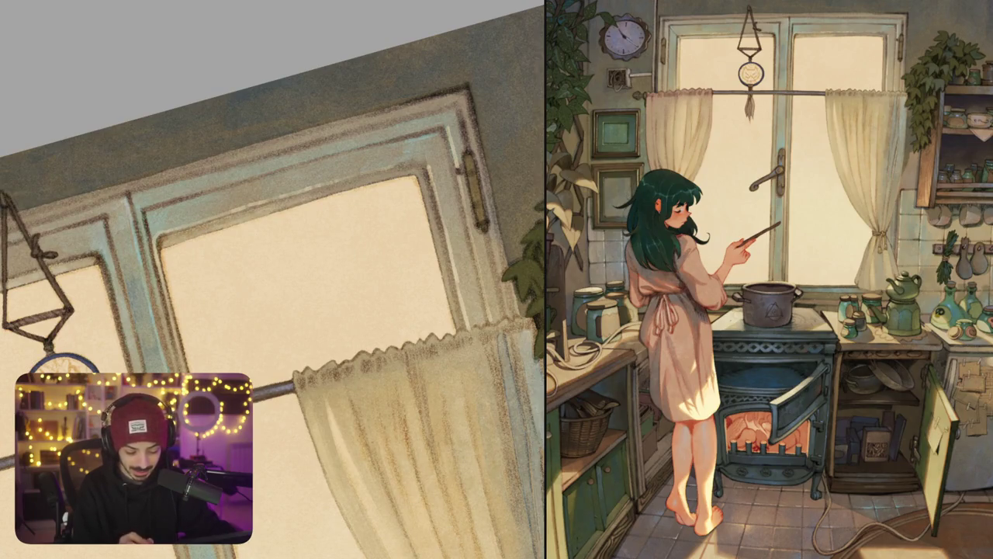
drag(309, 197, 420, 171)
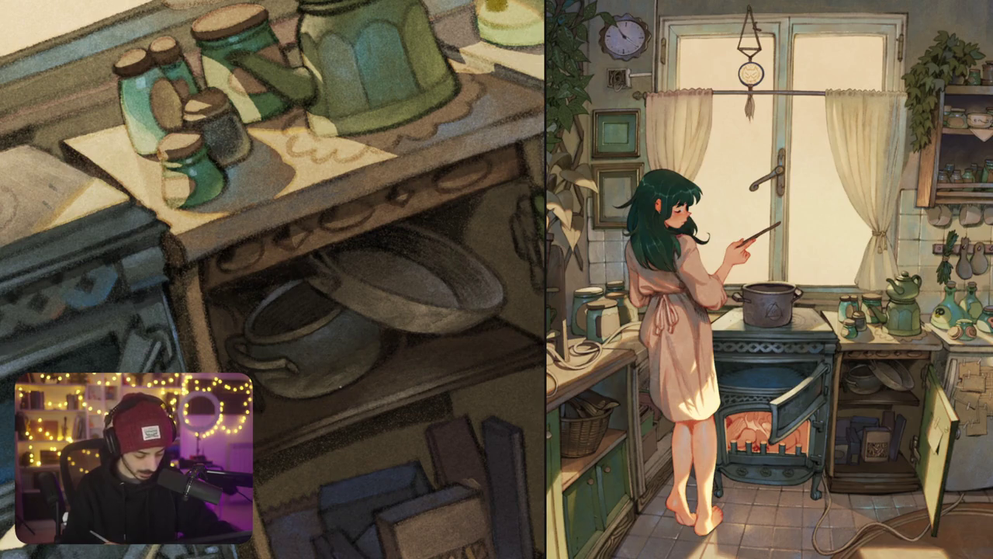
Step: Texture the wall beside the pinned notes with light bluish grainy strokes and small highlights
drag(367, 209, 336, 220)
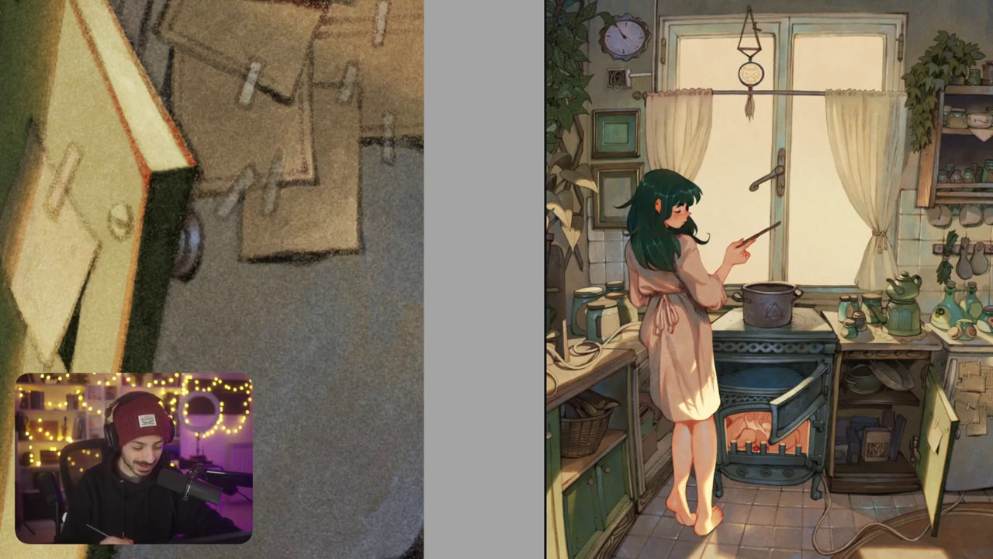
scroll(349, 317, down, 2)
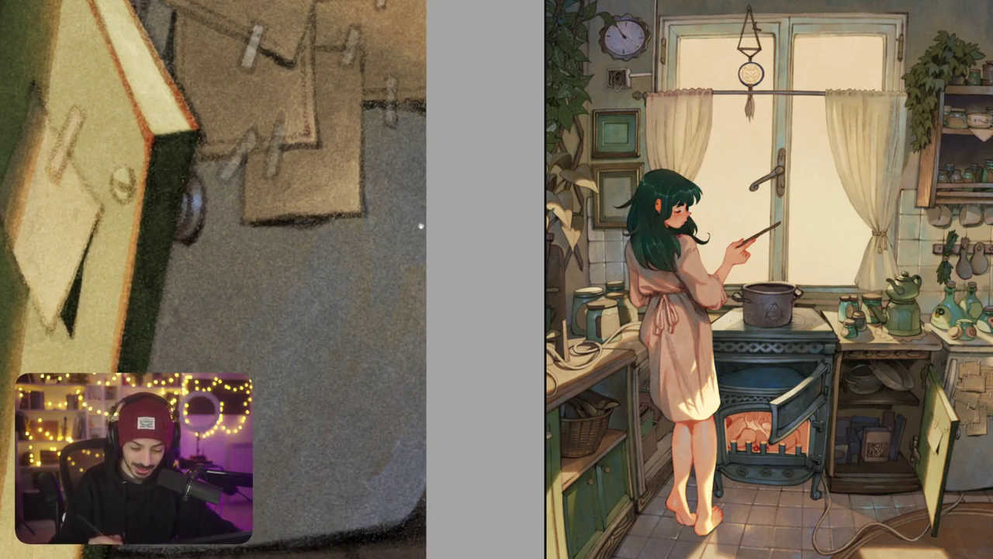
drag(421, 221, 351, 273)
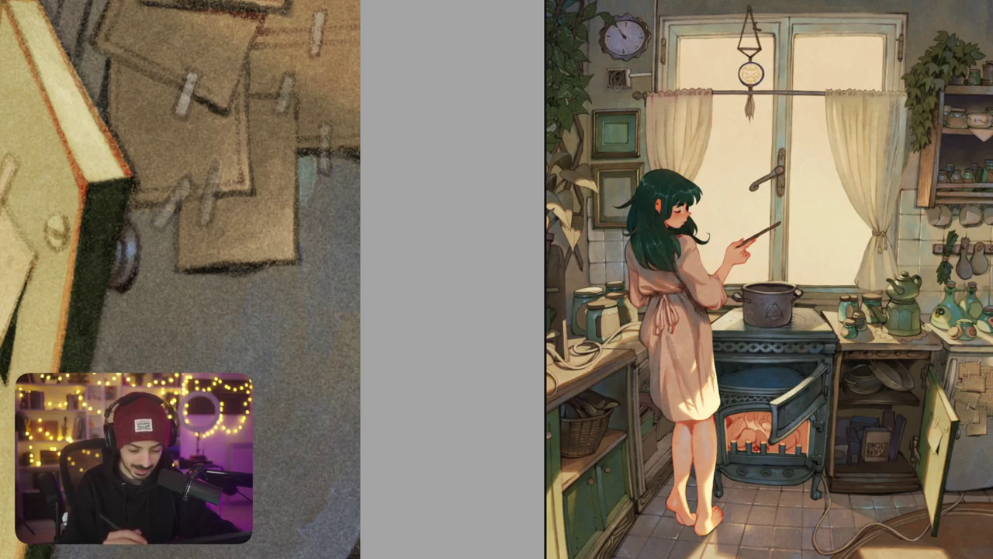
mouse_move(313, 185)
mouse_down()
mouse_move(348, 166)
mouse_move(354, 182)
mouse_move(309, 208)
mouse_move(306, 234)
mouse_move(314, 222)
mouse_up()
drag(319, 221, 308, 237)
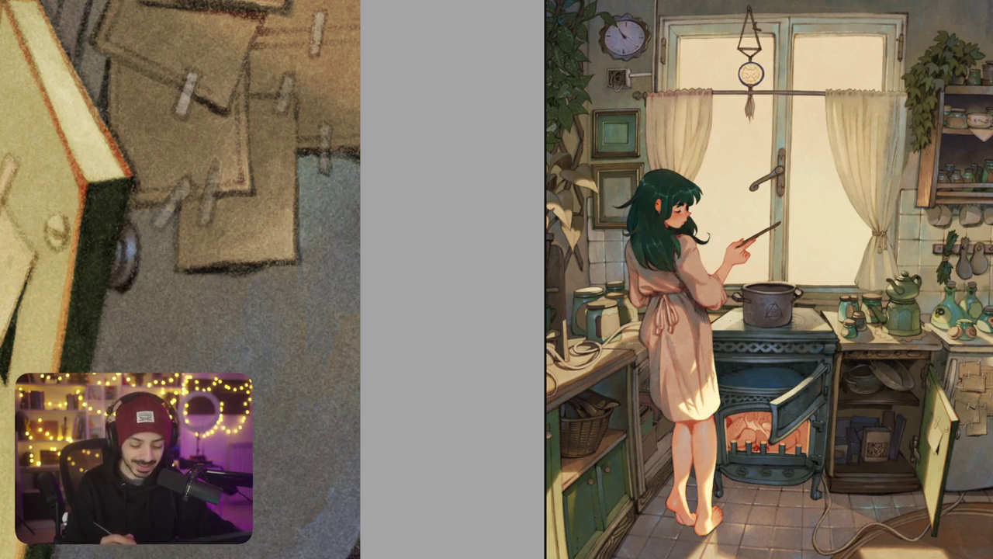
drag(308, 172, 313, 159)
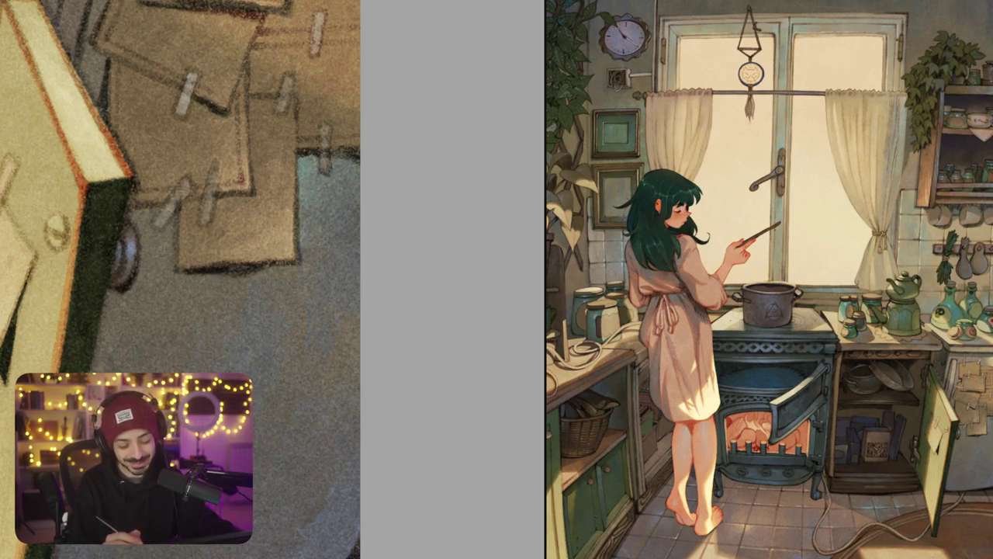
drag(342, 174, 342, 161)
Step: Add light strokes below the tape on the pinned paper notes
scroll(335, 208, down, 5)
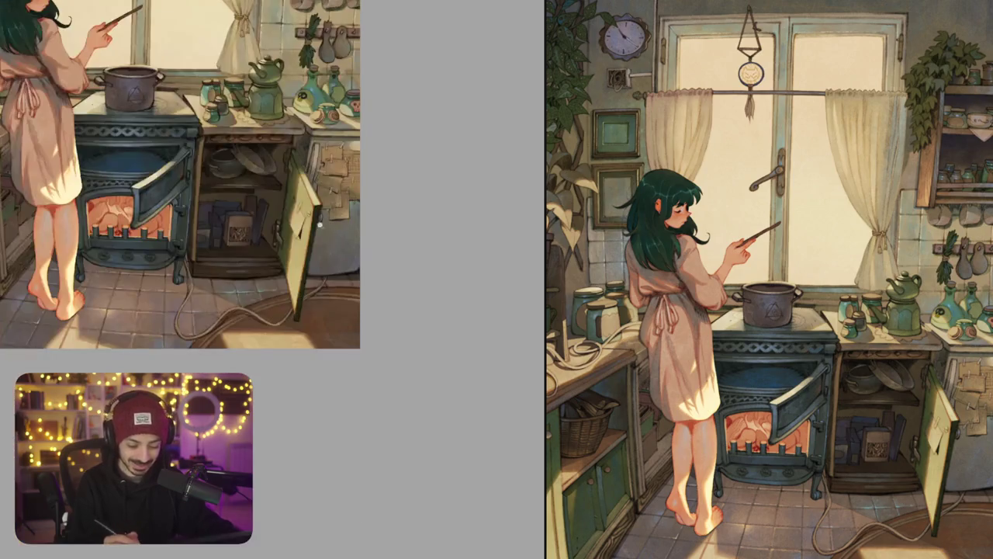
scroll(335, 207, up, 5)
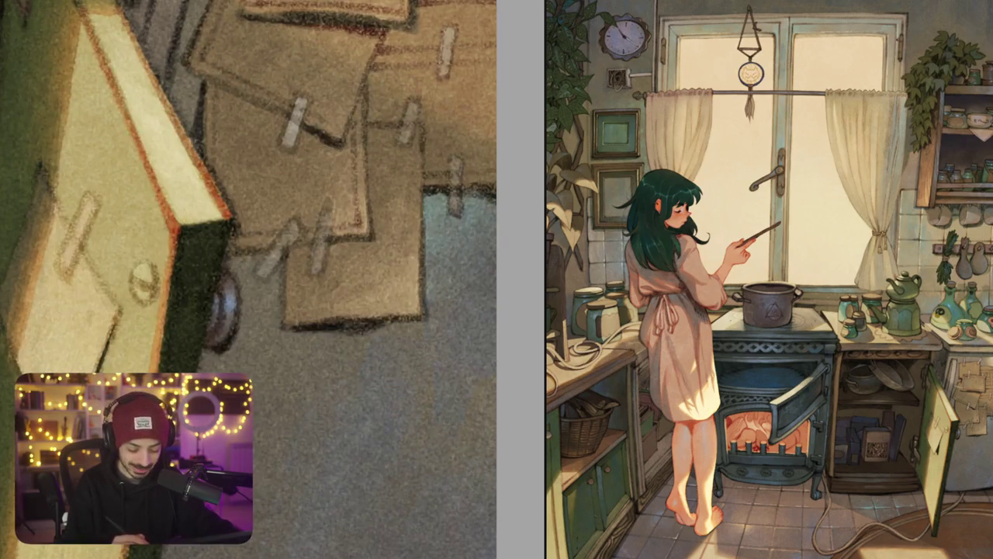
drag(269, 291, 275, 303)
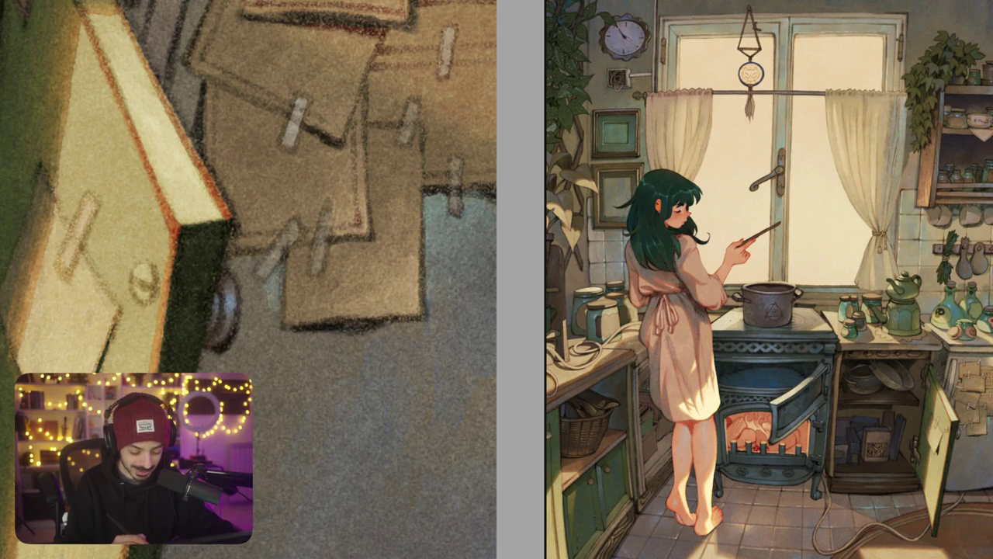
drag(281, 274, 273, 309)
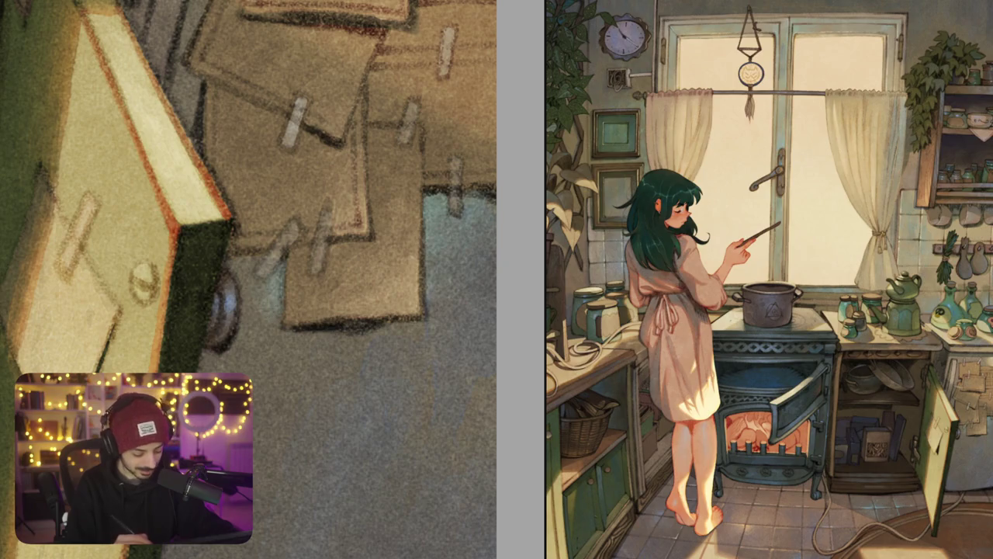
scroll(301, 301, down, 3)
scroll(301, 301, down, 2)
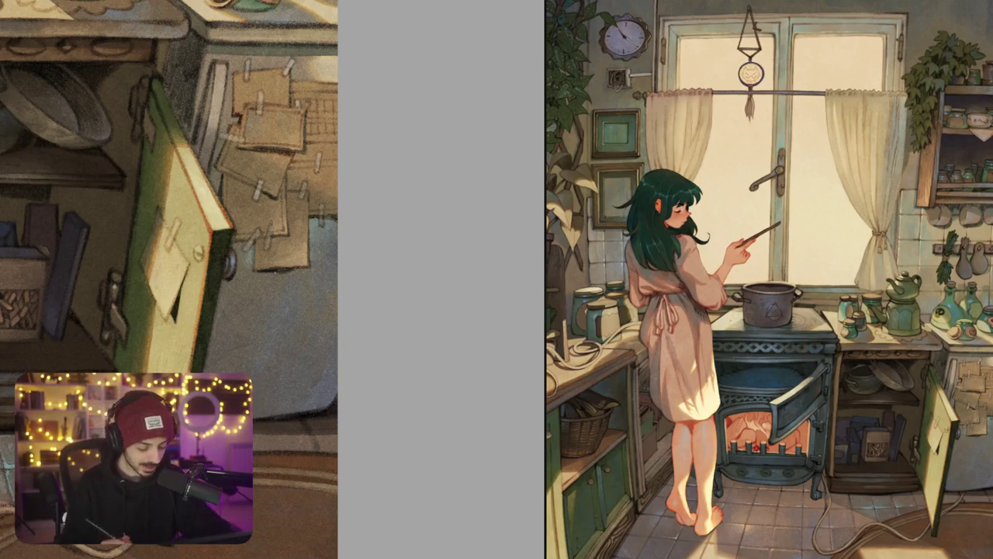
scroll(190, 279, down, 3)
Step: Pan toward the girl and stove, then zoom in on her bare feet and floor tiles
scroll(190, 280, down, 4)
drag(307, 296, 512, 277)
scroll(280, 155, up, 3)
scroll(279, 155, up, 2)
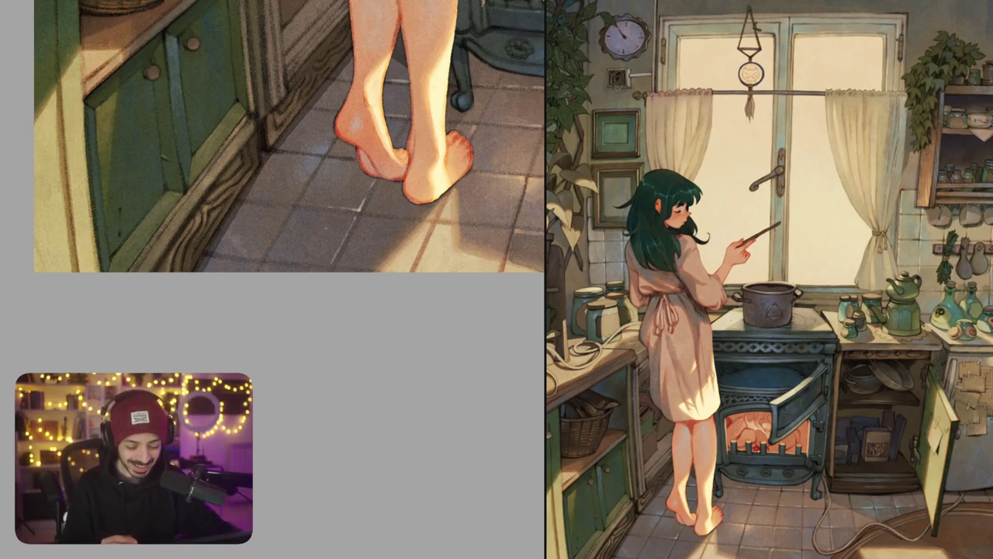
scroll(318, 194, up, 1)
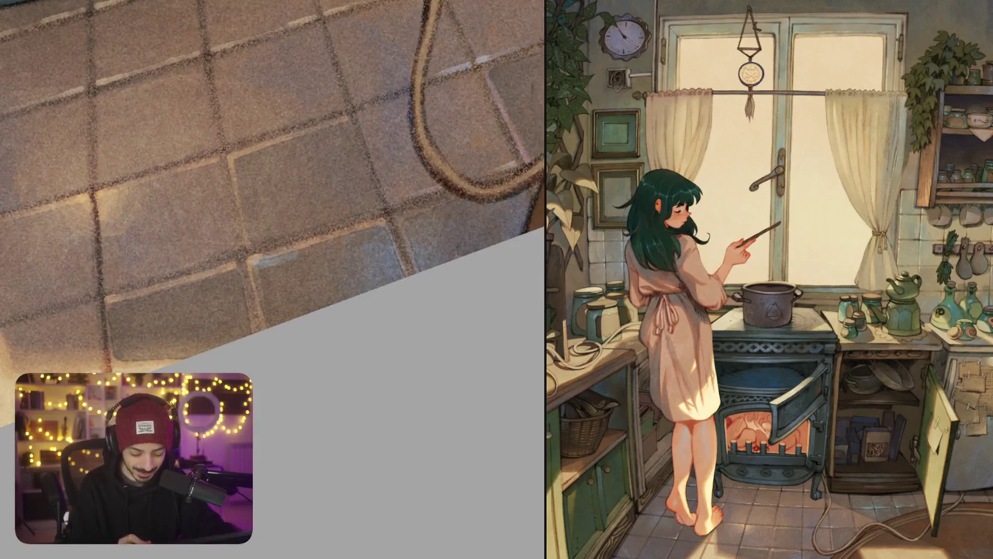
Step: Try a lighter patch on a floor tile, undo it, and zoom out to the whole canvas
click(286, 266)
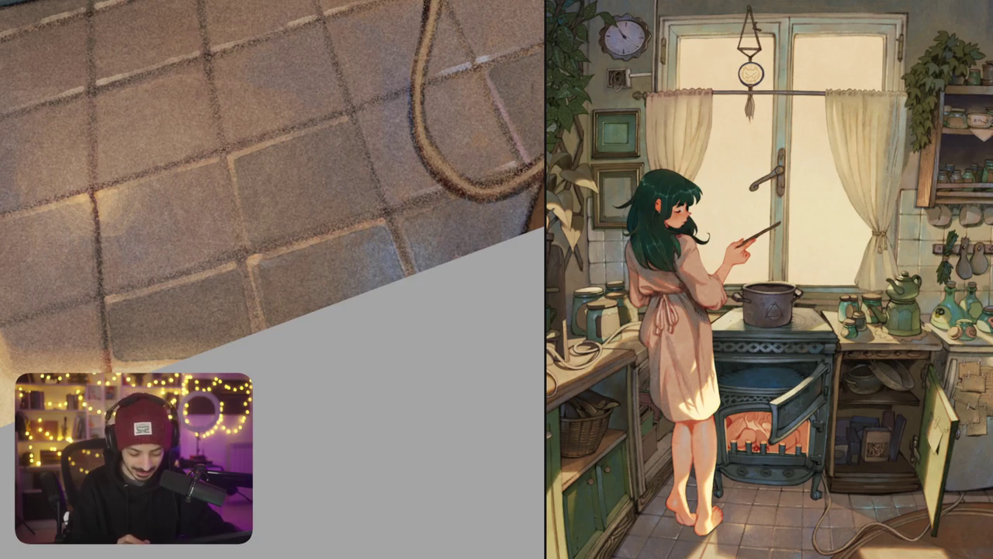
key(ctrl+z)
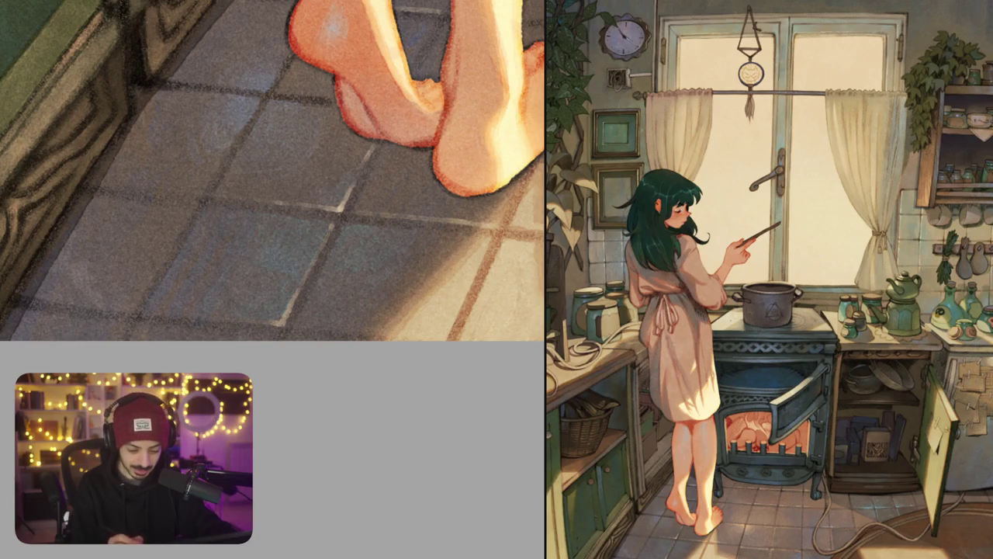
scroll(369, 202, down, 5)
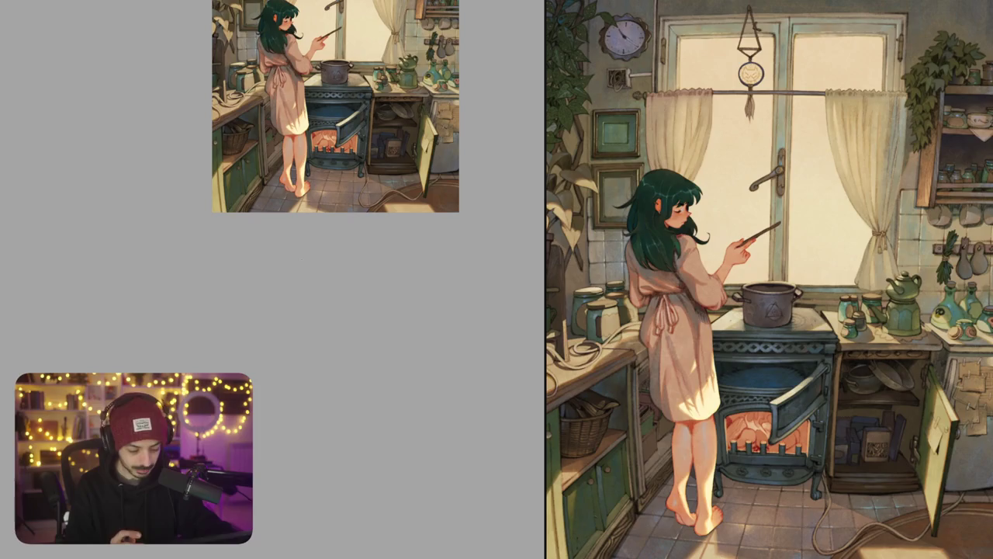
Step: Paint light grainy highlight strokes along the pale rug stripe beside the cable
drag(301, 260, 203, 326)
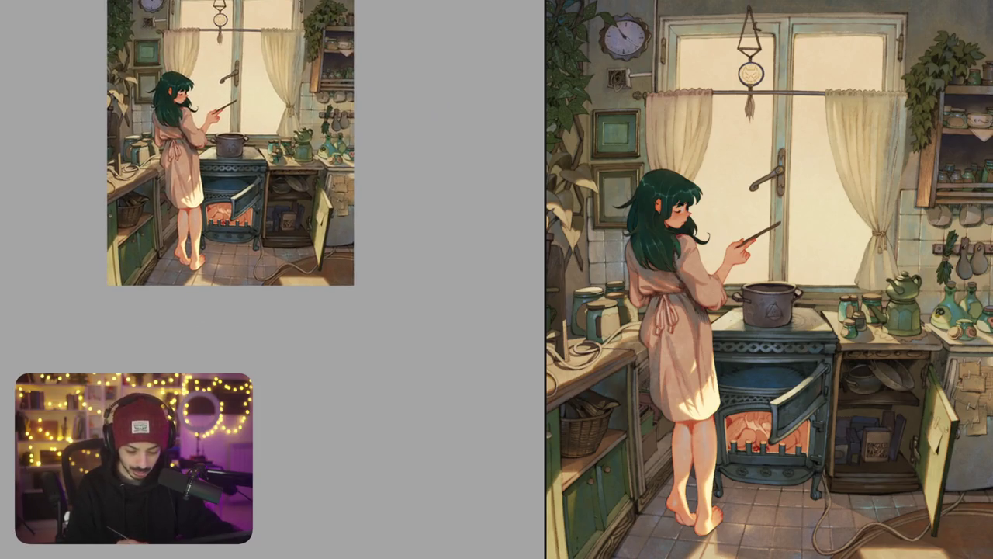
scroll(342, 256, up, 5)
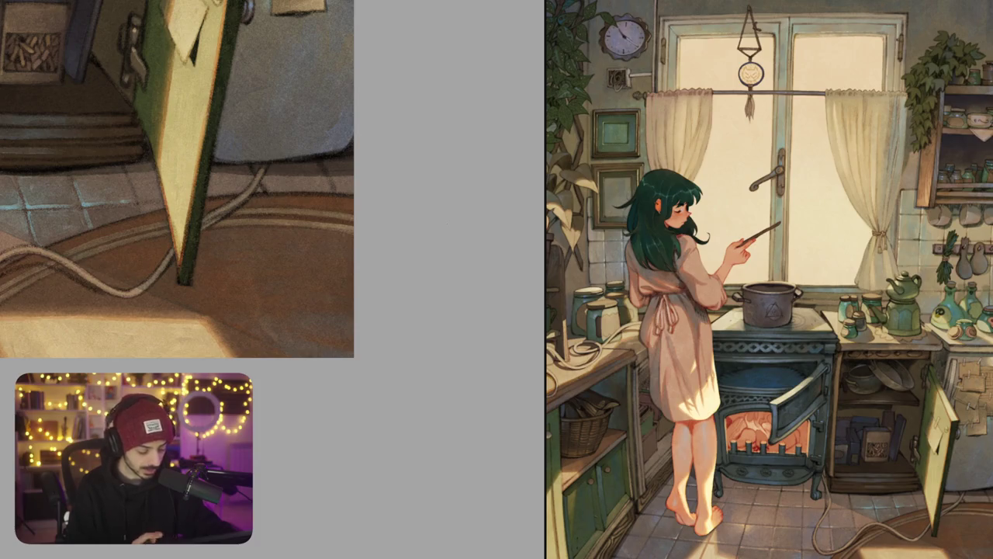
mouse_move(448, 224)
mouse_down()
mouse_move(287, 175)
mouse_move(314, 165)
mouse_move(264, 198)
mouse_move(217, 194)
mouse_move(249, 189)
mouse_up()
scroll(287, 175, up, 5)
click(213, 228)
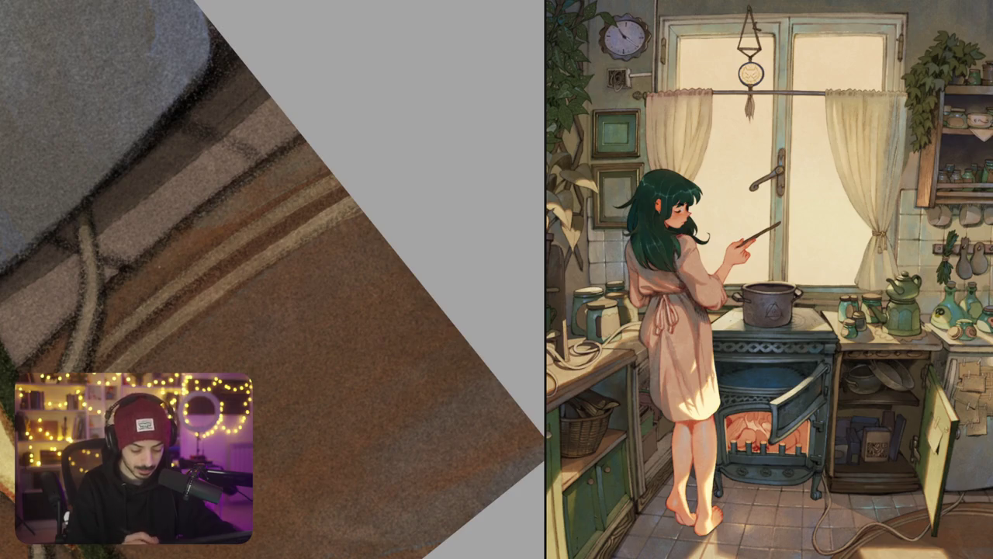
drag(281, 229, 260, 242)
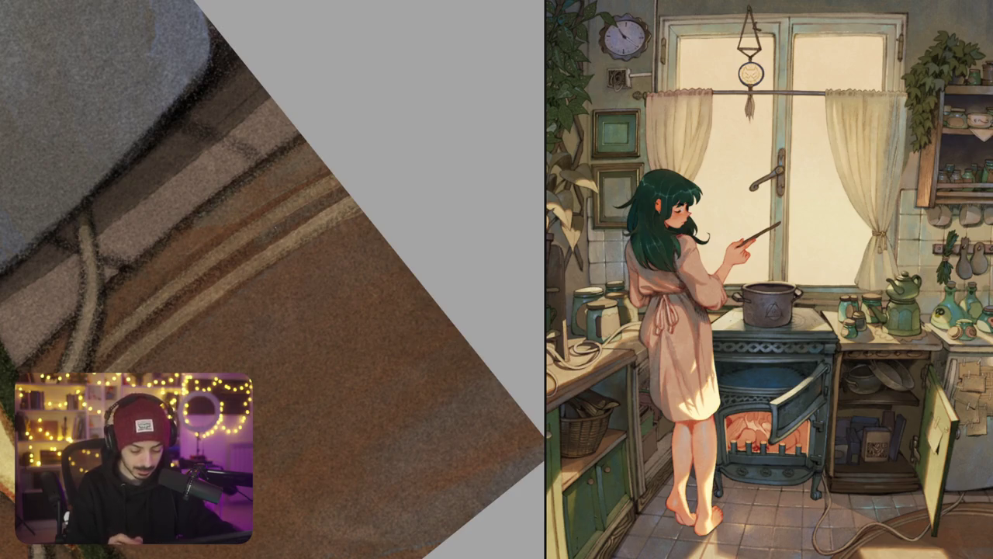
drag(343, 227, 295, 256)
mouse_move(357, 239)
mouse_down()
mouse_move(305, 259)
mouse_move(321, 262)
mouse_up()
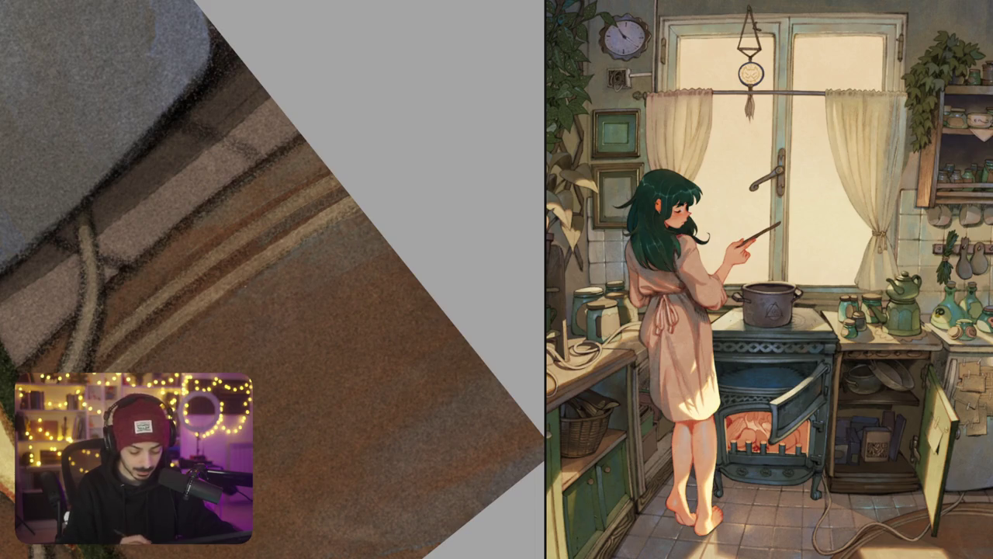
drag(311, 265, 282, 228)
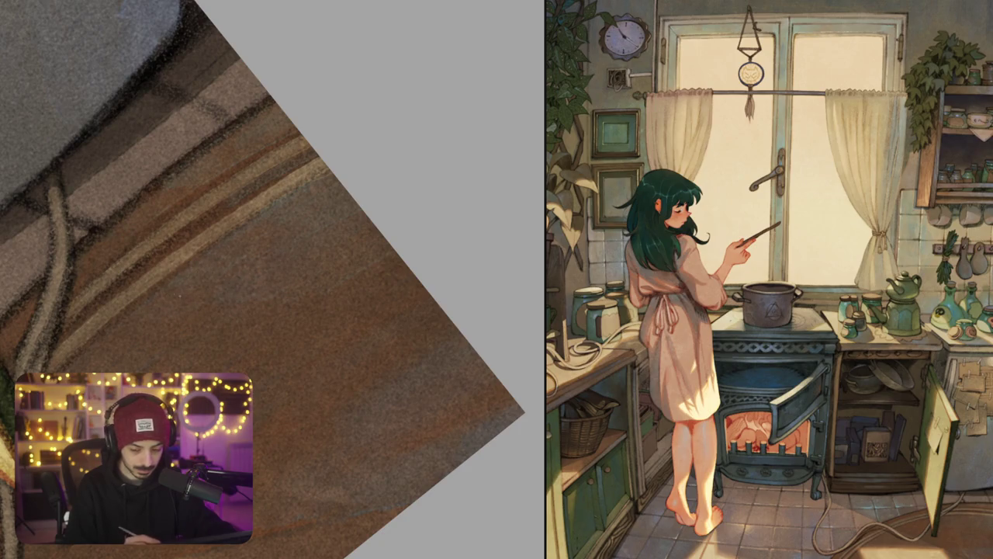
drag(199, 293, 204, 274)
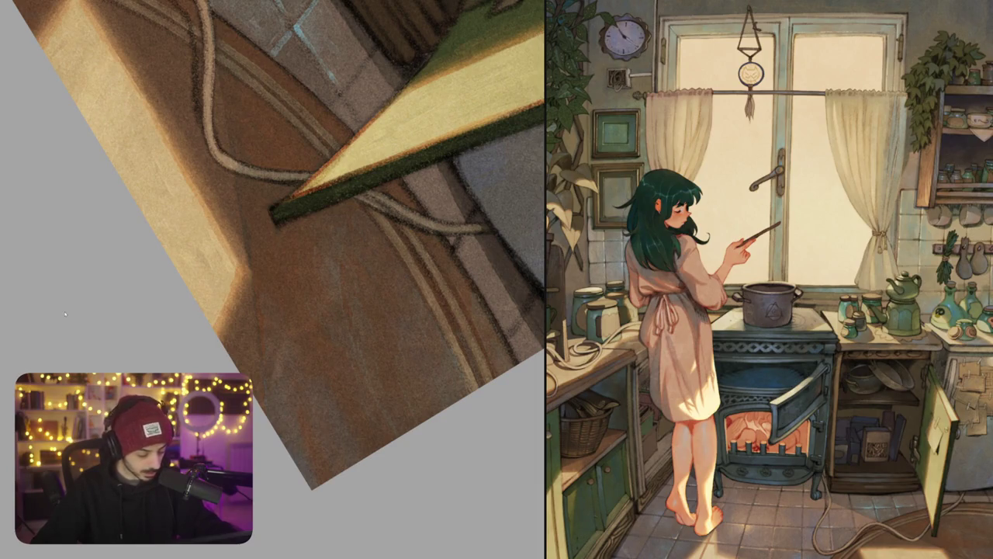
Step: Move the view from the rug and stove base to a close-up of the cabinet interior and tiles
drag(311, 310, 132, 272)
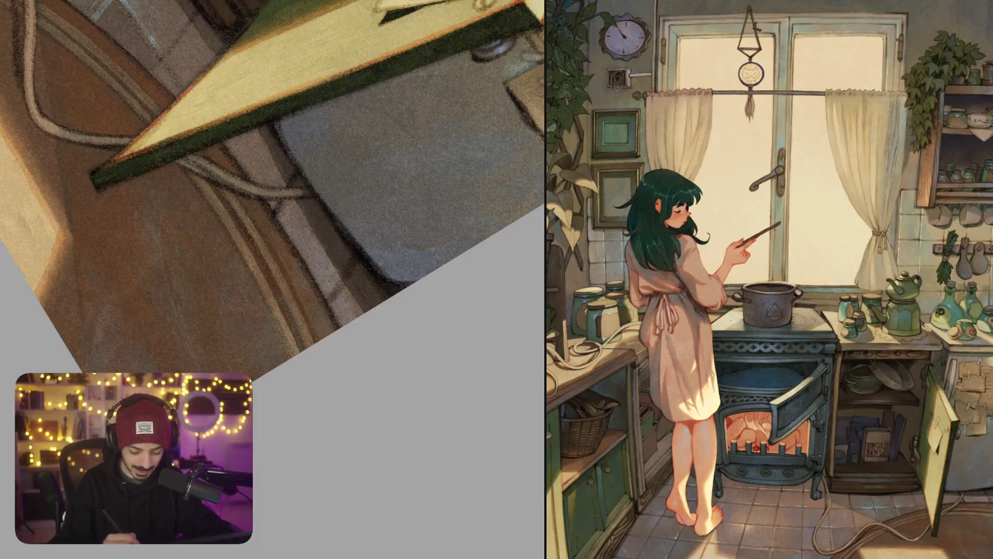
drag(363, 287, 334, 266)
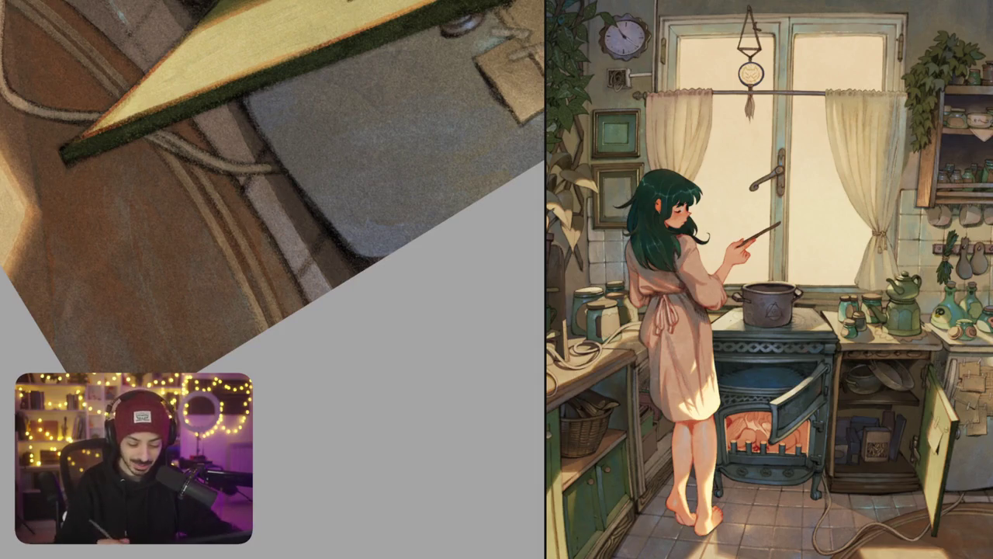
drag(334, 530, 346, 516)
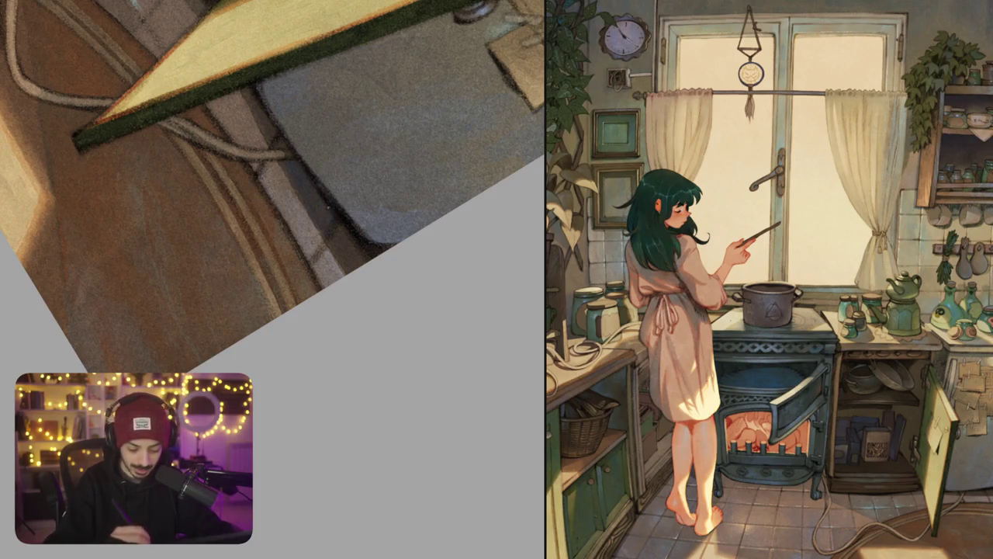
scroll(368, 257, up, 2)
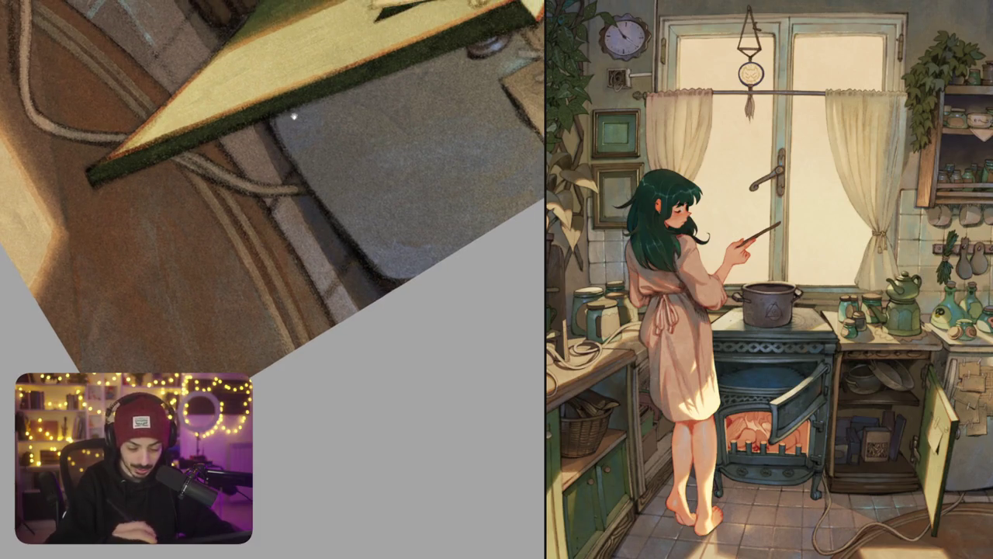
drag(291, 118, 409, 394)
scroll(360, 225, up, 1)
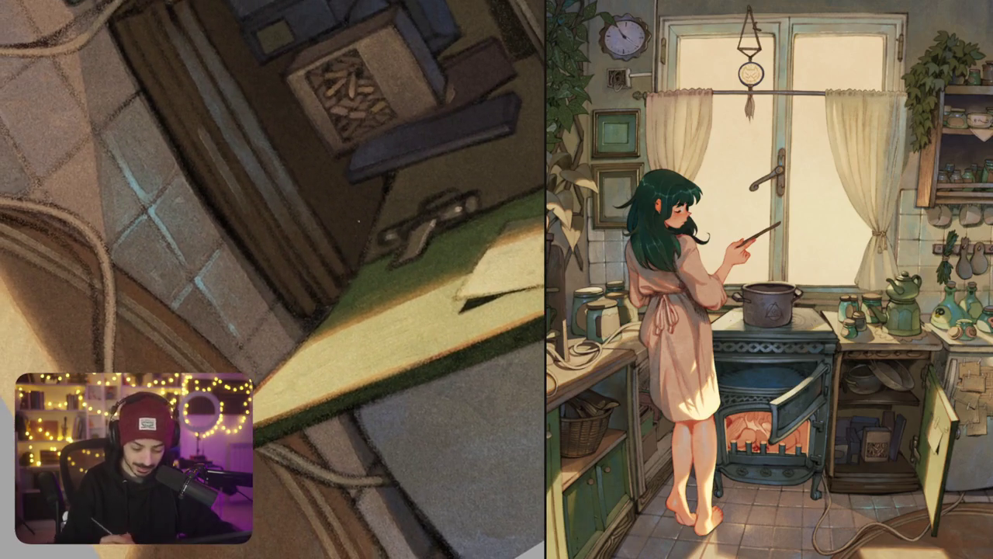
Step: Zoom further onto the floor tiles beneath the open cabinet
drag(361, 225, 445, 350)
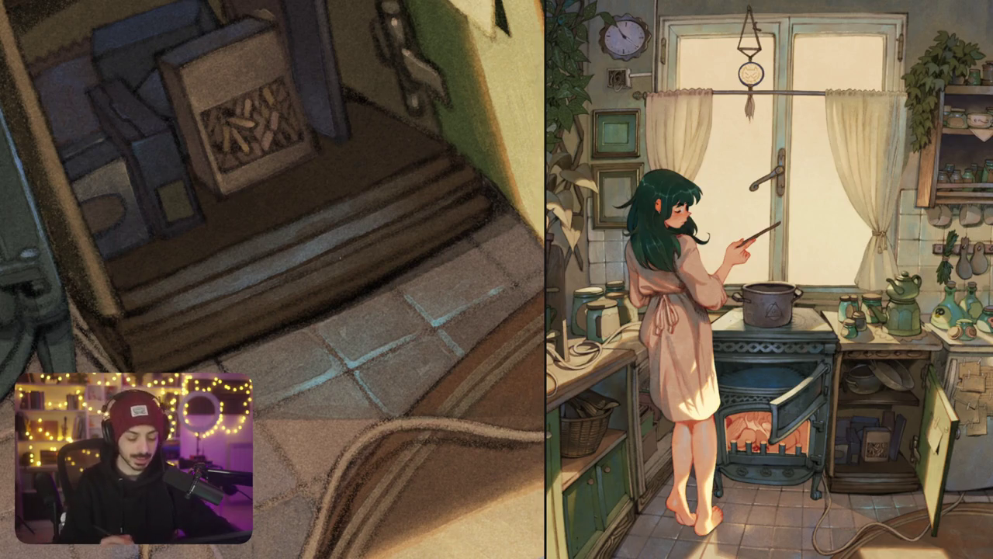
Step: Paint a light highlight stroke along the green cabinet door's edge
scroll(343, 222, down, 1)
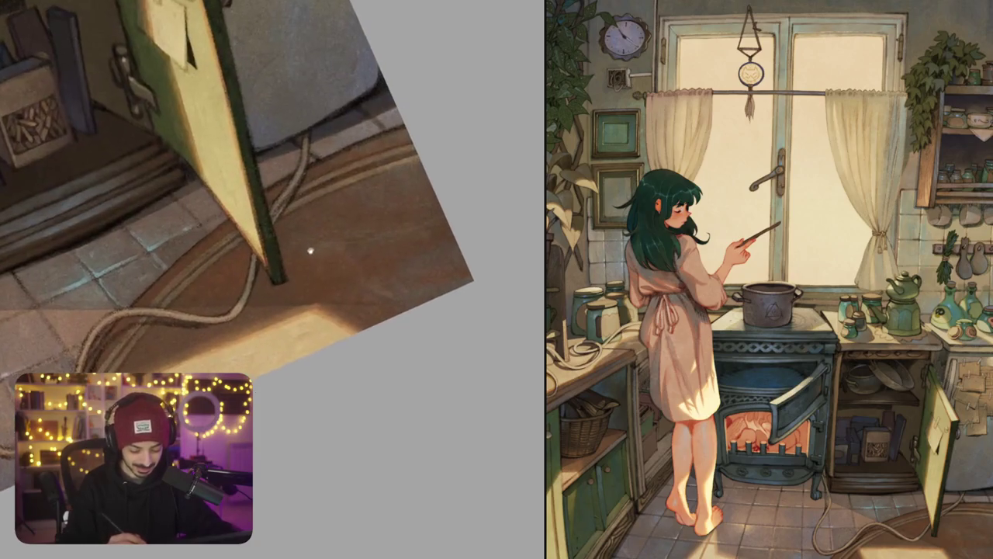
drag(311, 252, 344, 277)
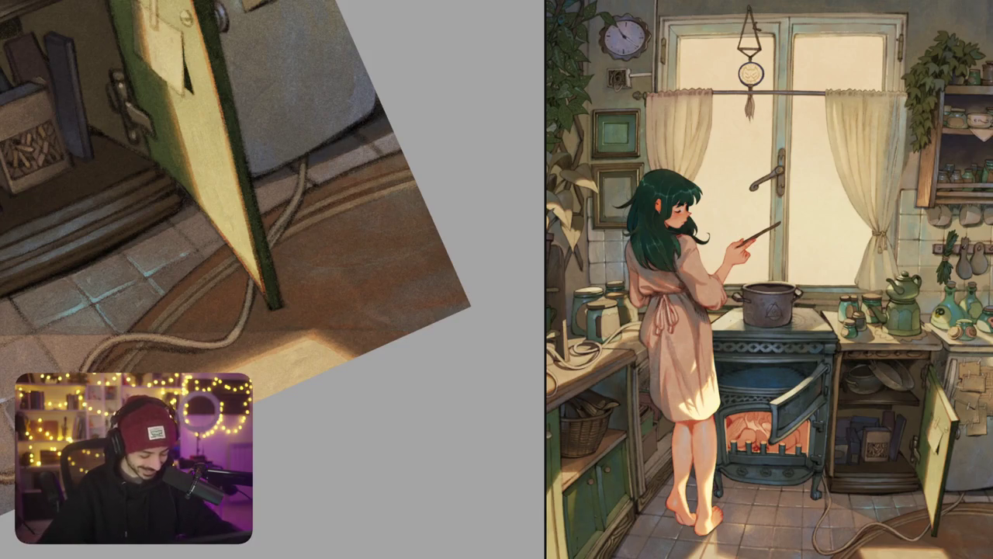
key(Escape)
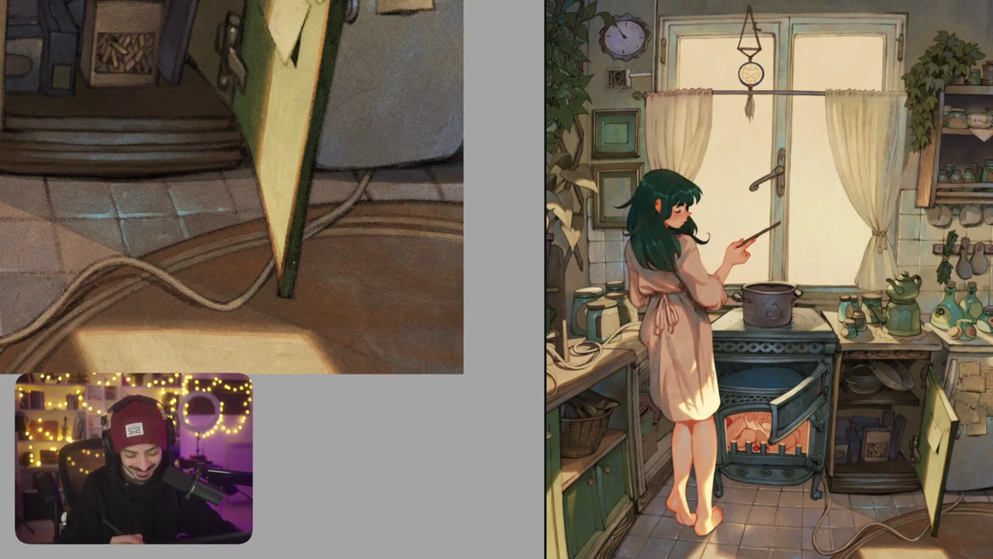
drag(294, 269, 301, 195)
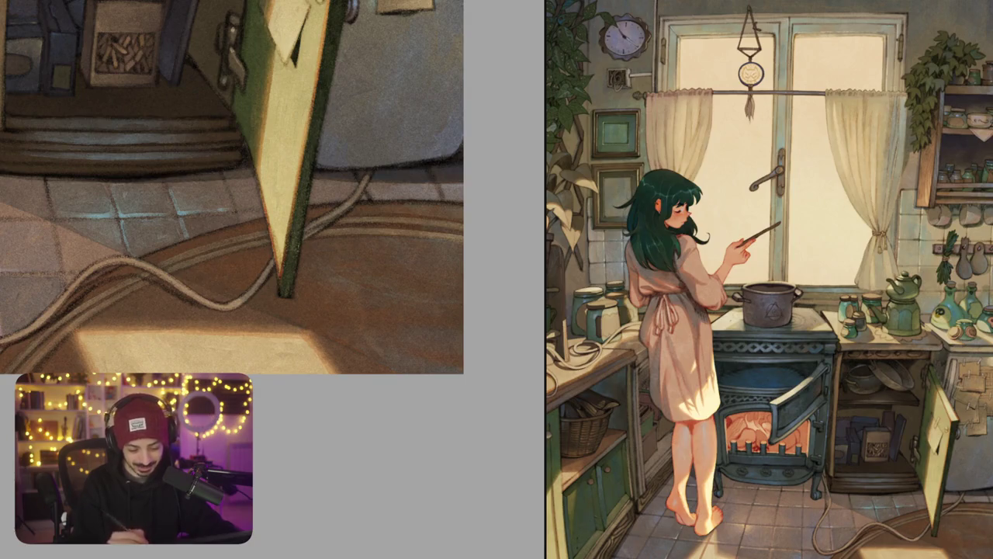
Step: Fit the whole painting on screen, straightened upright and shifted right
scroll(233, 186, down, 3)
scroll(186, 155, up, 2)
scroll(178, 233, up, 3)
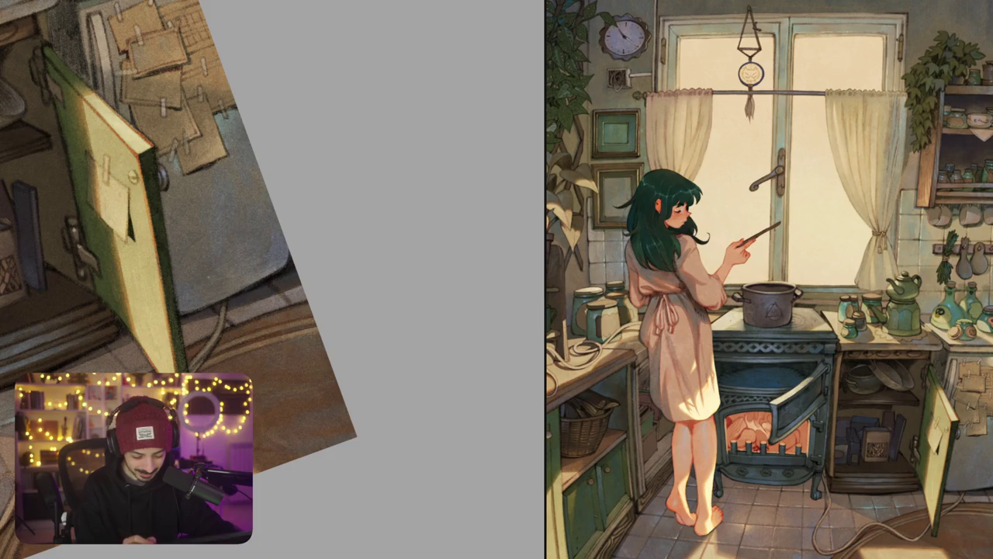
key(ctrl+minus)
key(ctrl+minus)
key(ctrl+minus)
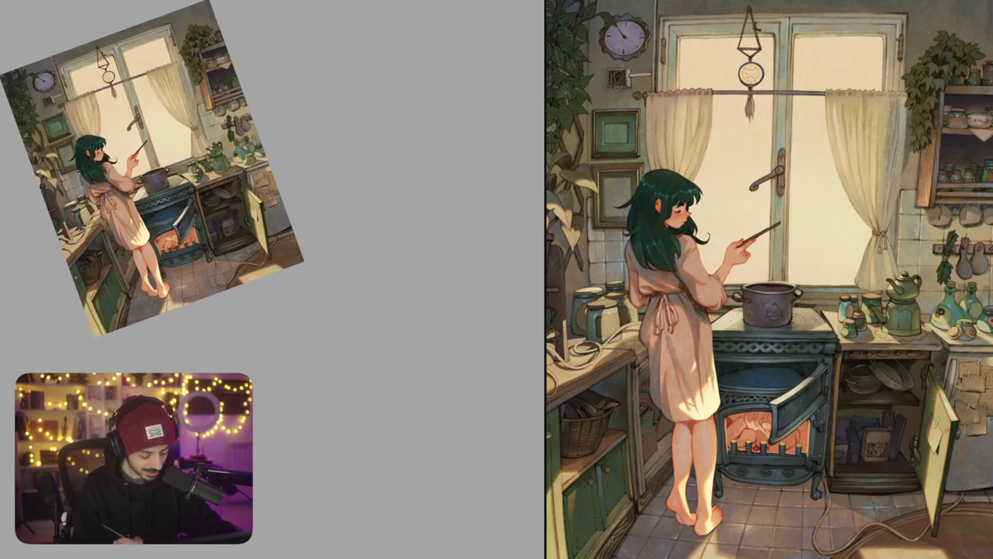
key(Escape)
drag(272, 332, 336, 335)
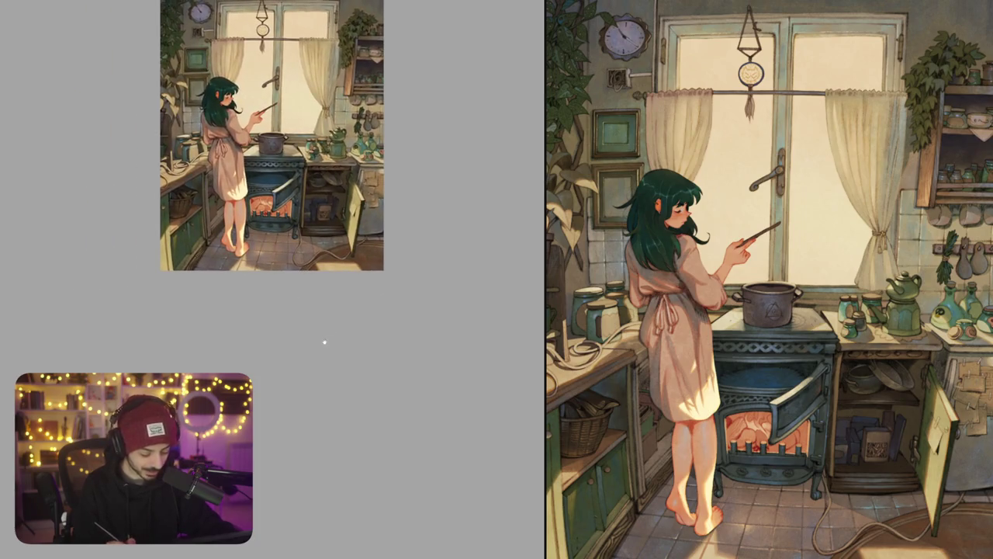
Step: Tilt the canvas and brighten the girl's left leg edge near her feet with a light stroke
drag(284, 321, 301, 330)
scroll(255, 287, up, 5)
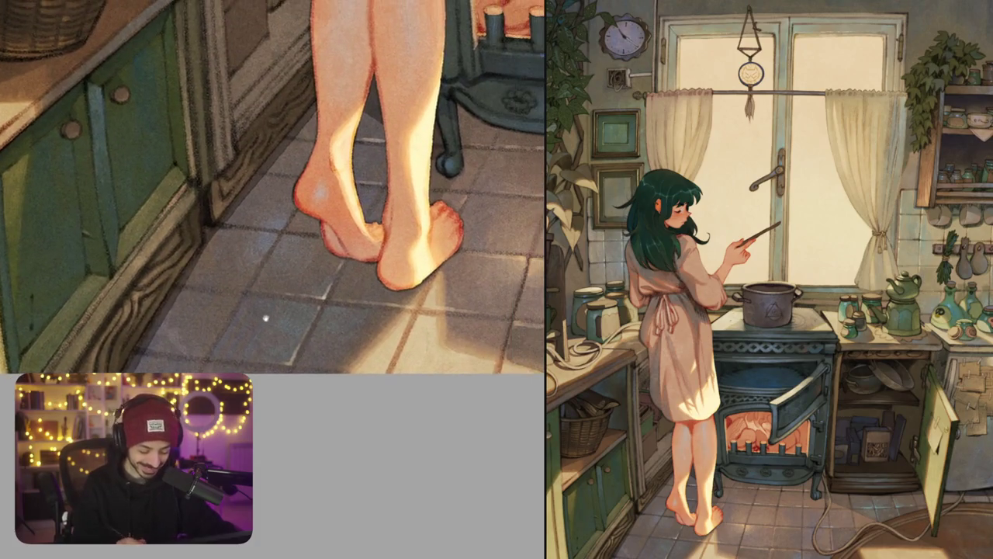
mouse_move(311, 233)
mouse_down()
mouse_move(280, 279)
mouse_move(189, 322)
mouse_up()
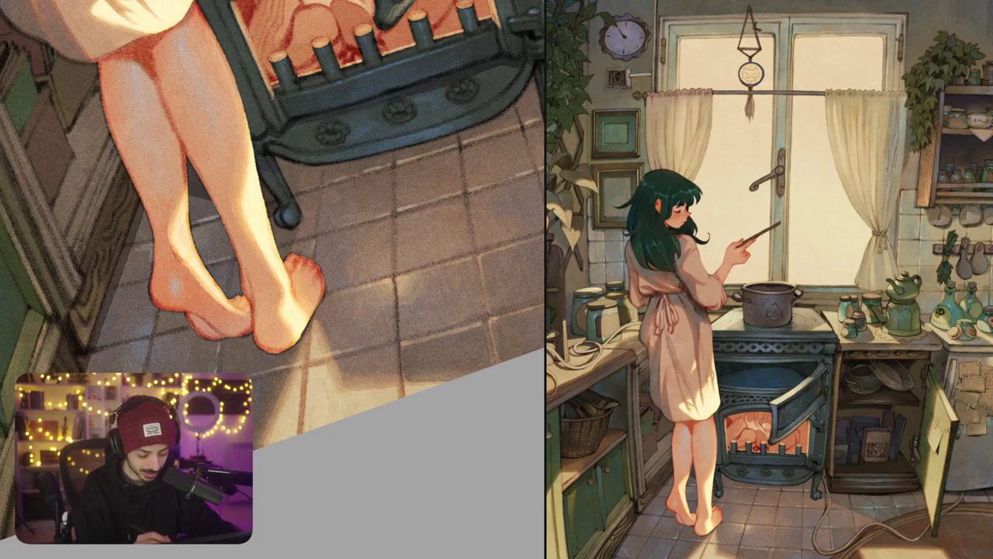
drag(140, 253, 135, 277)
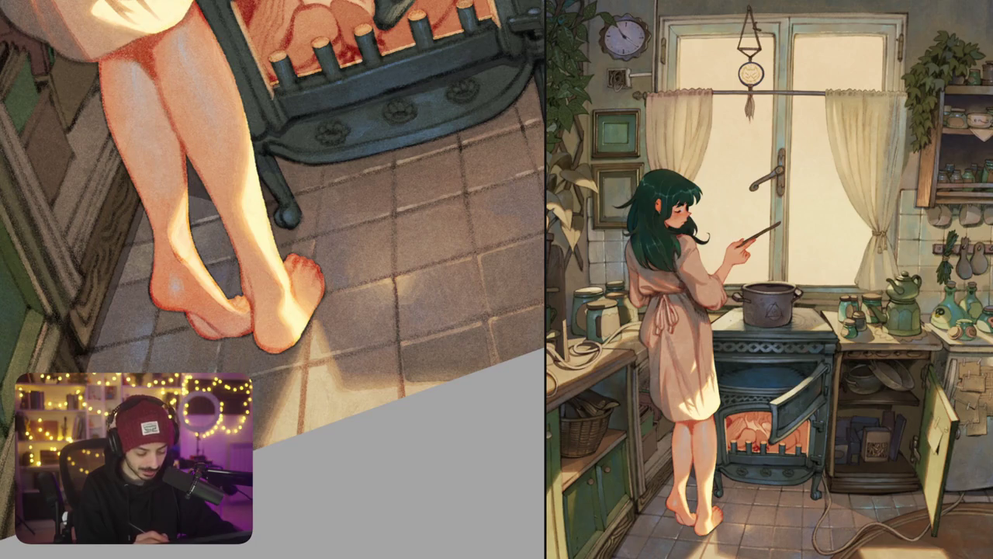
key(ctrl+0)
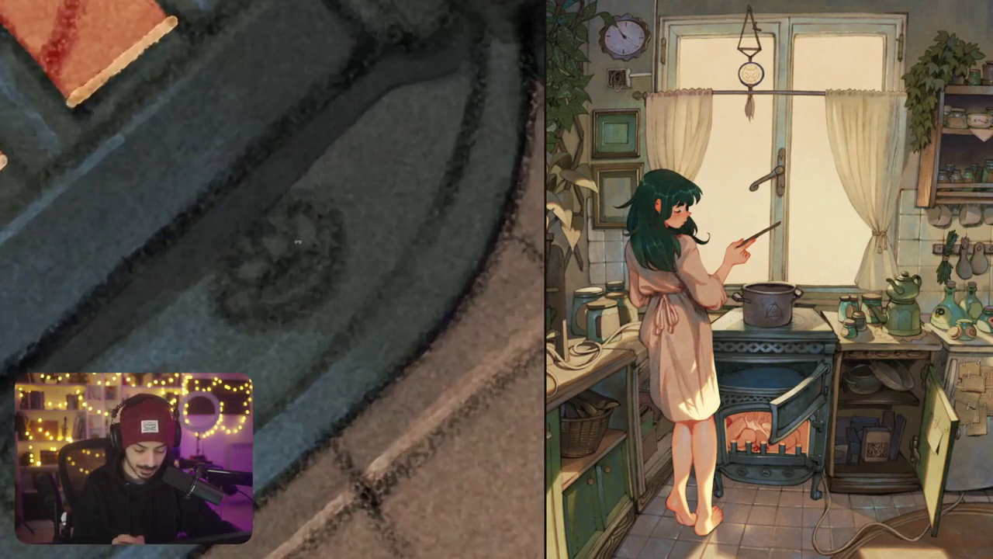
Step: Dab pale grey highlights onto the stove leg's flower petals and crescent ornament
mouse_move(280, 254)
mouse_down()
mouse_move(306, 233)
mouse_move(303, 220)
mouse_move(253, 249)
mouse_up()
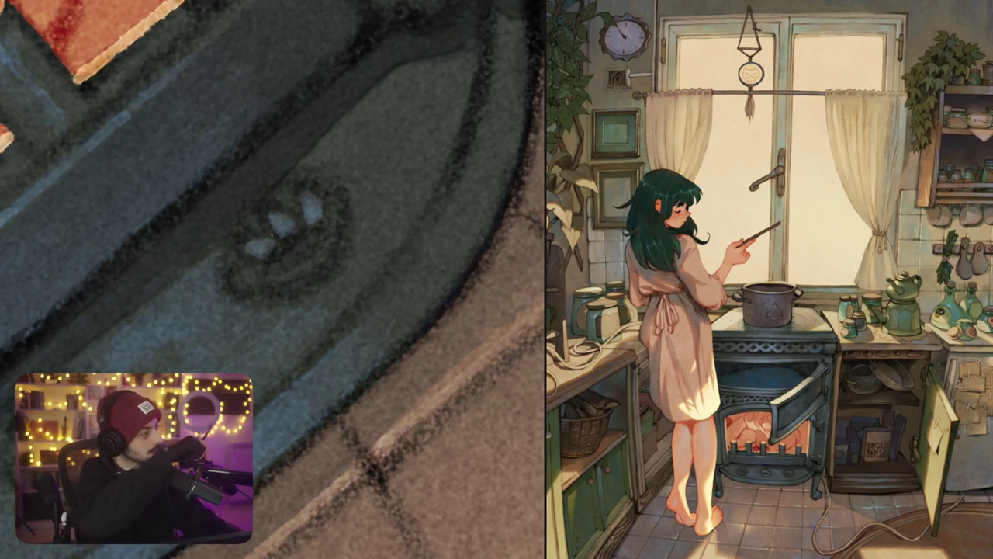
mouse_move(256, 281)
mouse_down()
mouse_move(244, 270)
mouse_move(326, 246)
mouse_up()
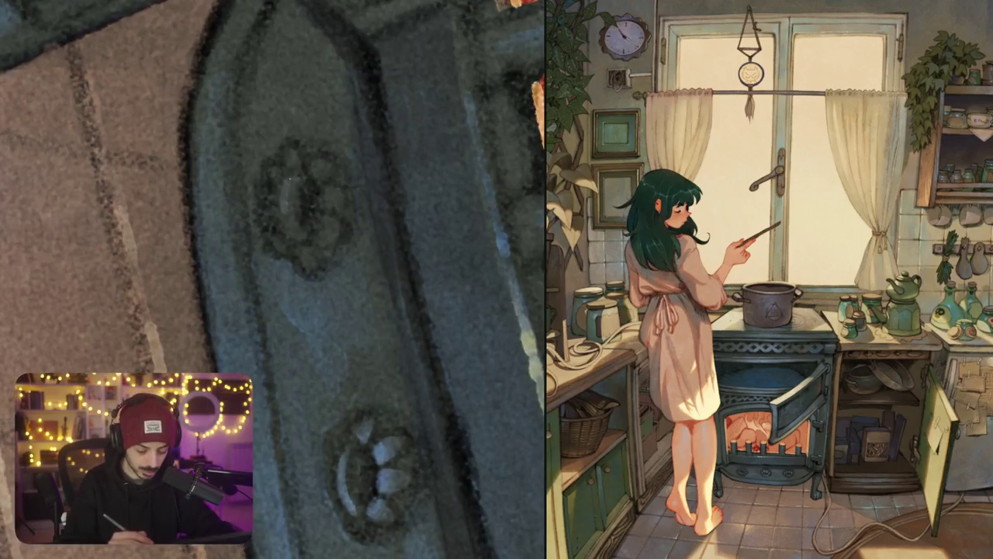
mouse_move(281, 237)
mouse_down()
mouse_move(293, 188)
mouse_move(276, 225)
mouse_up()
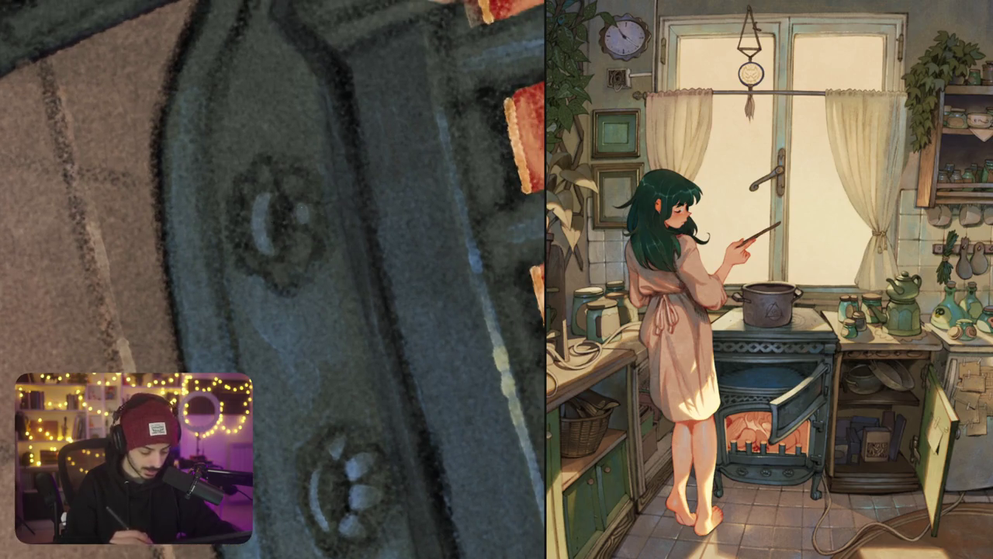
drag(293, 190, 301, 221)
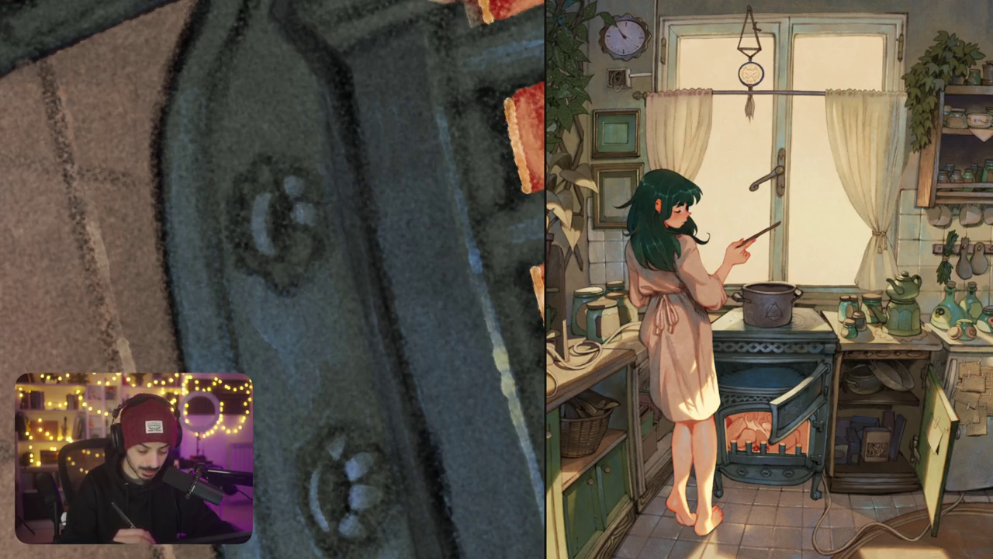
drag(264, 180, 266, 166)
mouse_move(294, 233)
mouse_down()
mouse_move(298, 254)
mouse_move(304, 236)
mouse_up()
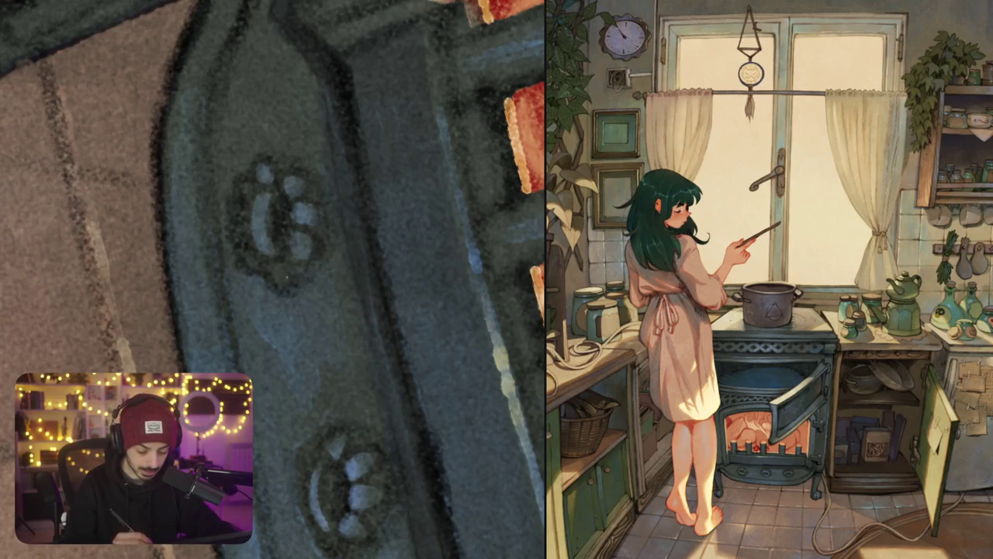
drag(285, 290, 265, 259)
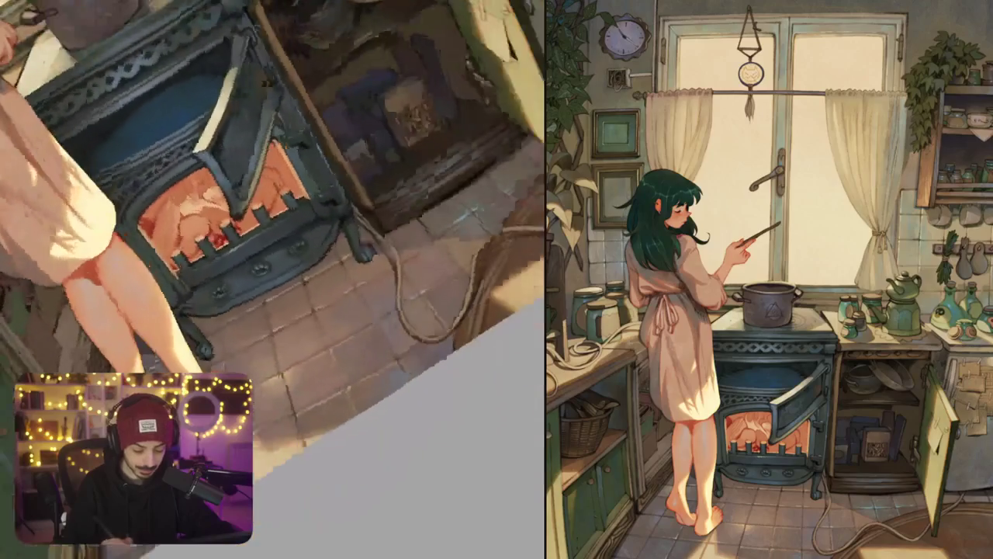
scroll(266, 259, up, 3)
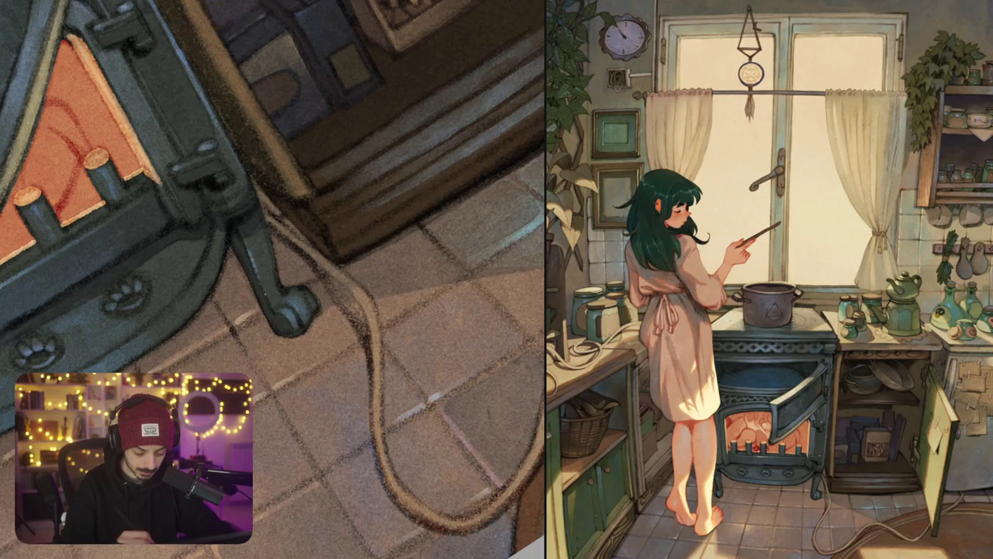
scroll(266, 259, down, 5)
scroll(267, 259, up, 4)
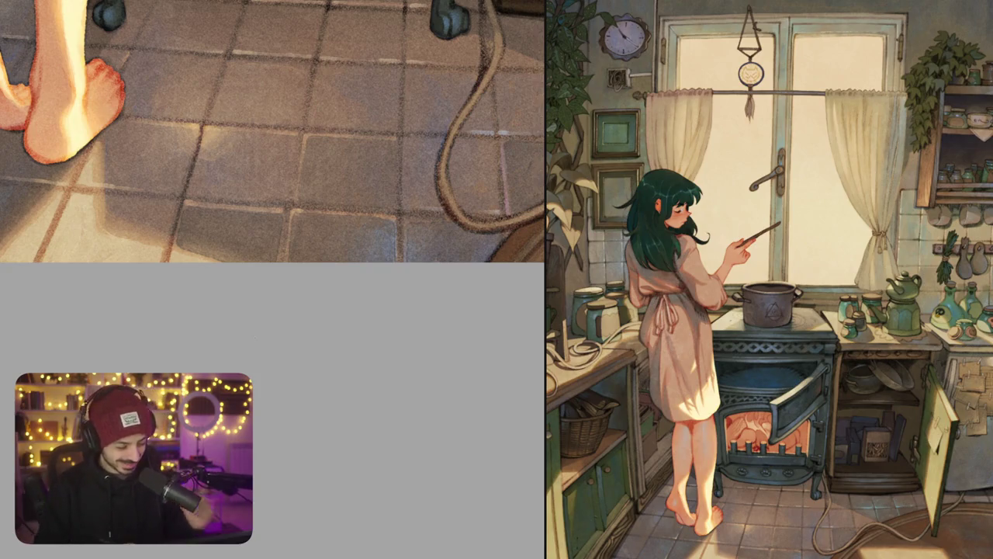
scroll(427, 304, down, 5)
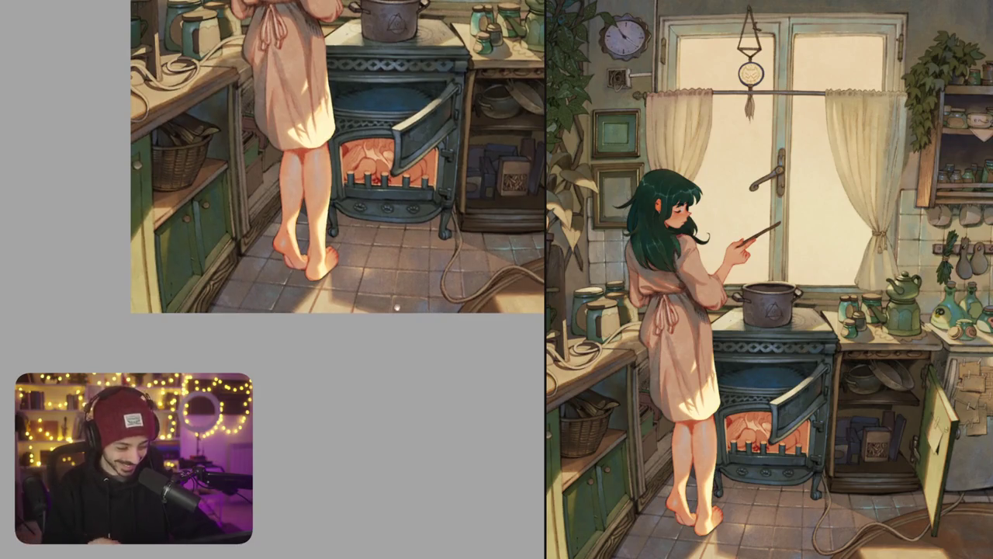
scroll(411, 287, down, 3)
scroll(426, 259, down, 2)
drag(425, 260, 377, 262)
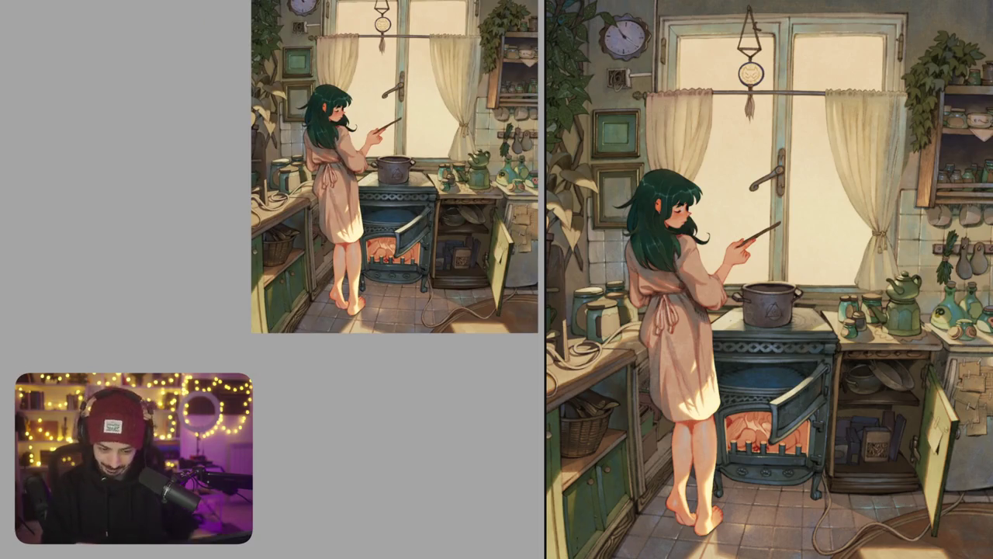
mouse_move(446, 201)
mouse_down()
mouse_move(360, 281)
mouse_move(482, 315)
mouse_move(433, 261)
mouse_up()
scroll(491, 188, up, 5)
scroll(491, 188, up, 5)
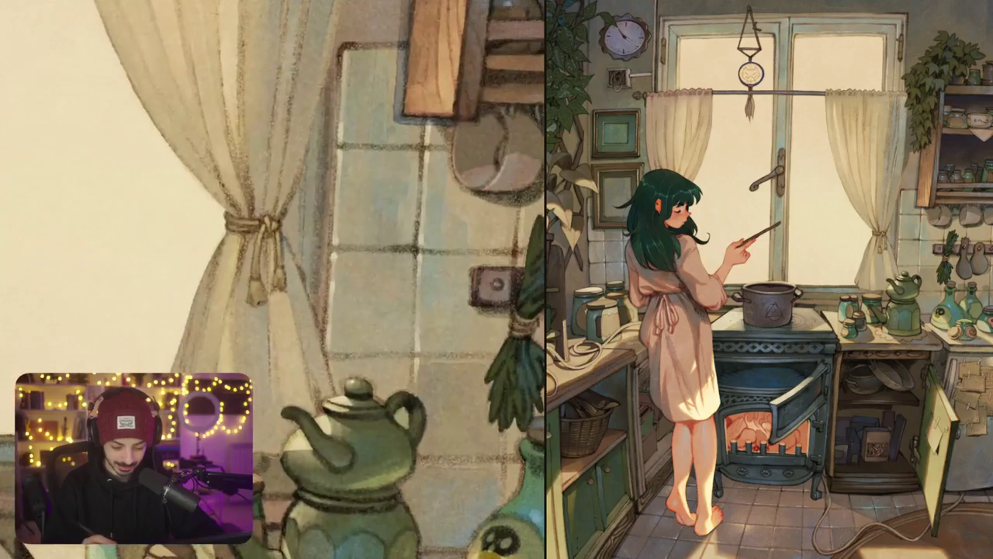
drag(293, 518, 326, 483)
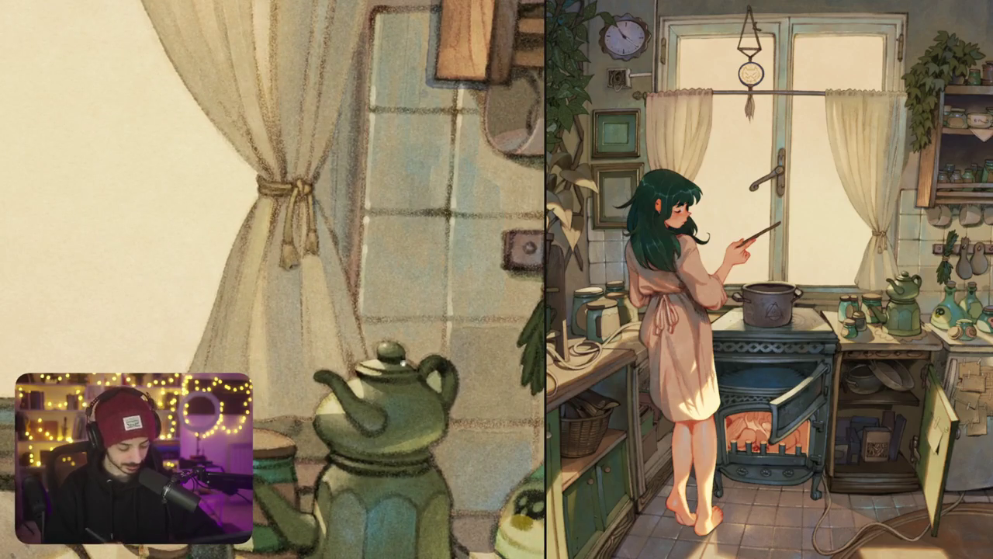
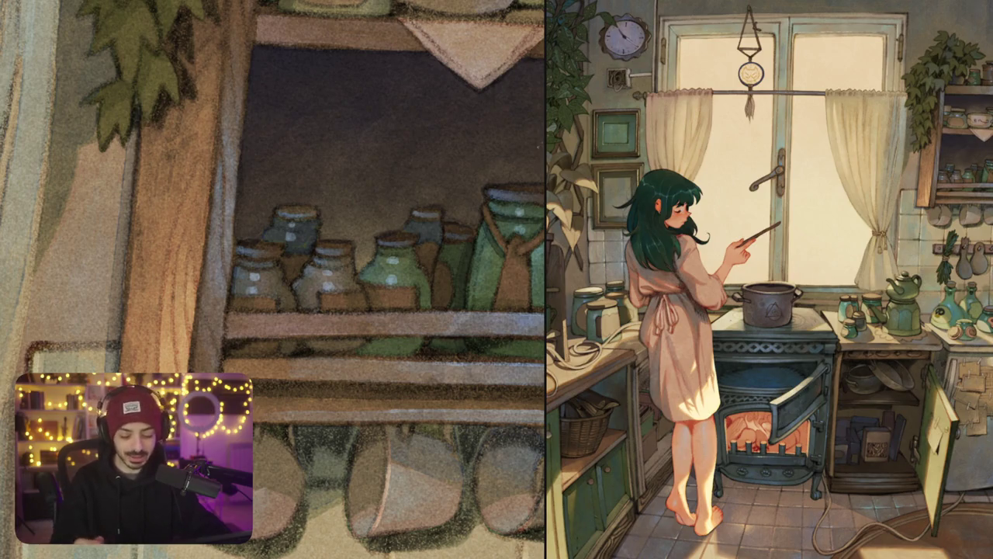
Step: Brush a faint bluish-grey tone onto the wall tiles beside the curtain tie and teapot
drag(311, 279, 201, 264)
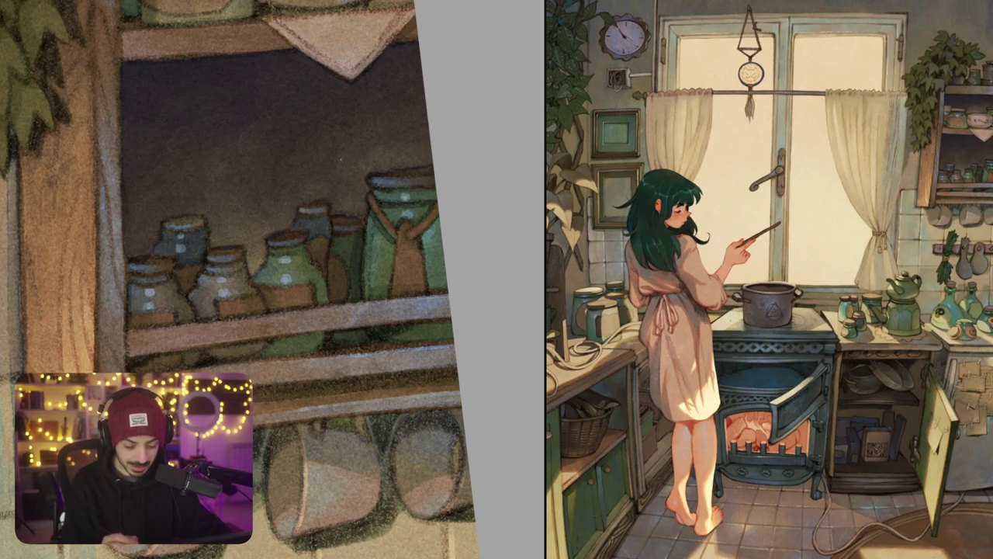
key(ctrl+0)
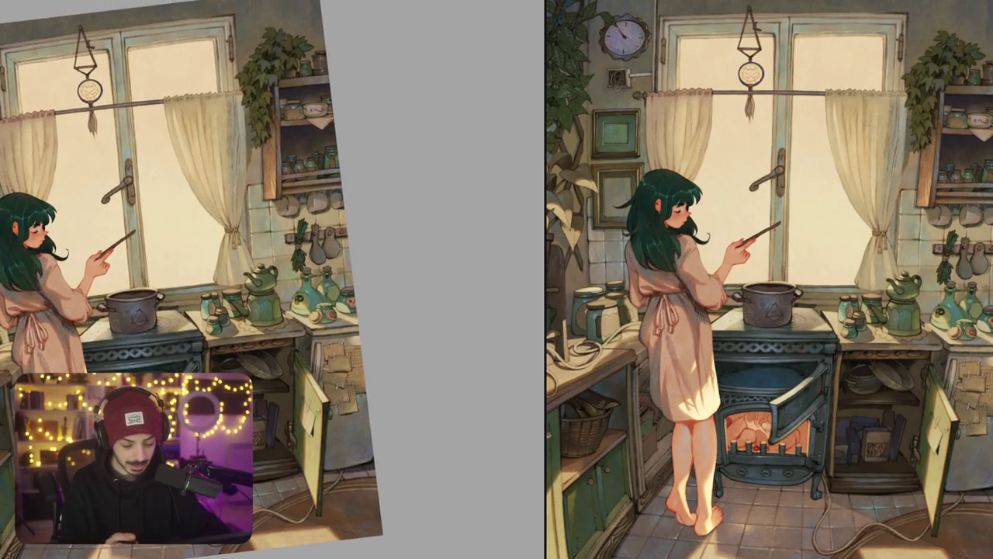
scroll(267, 139, up, 5)
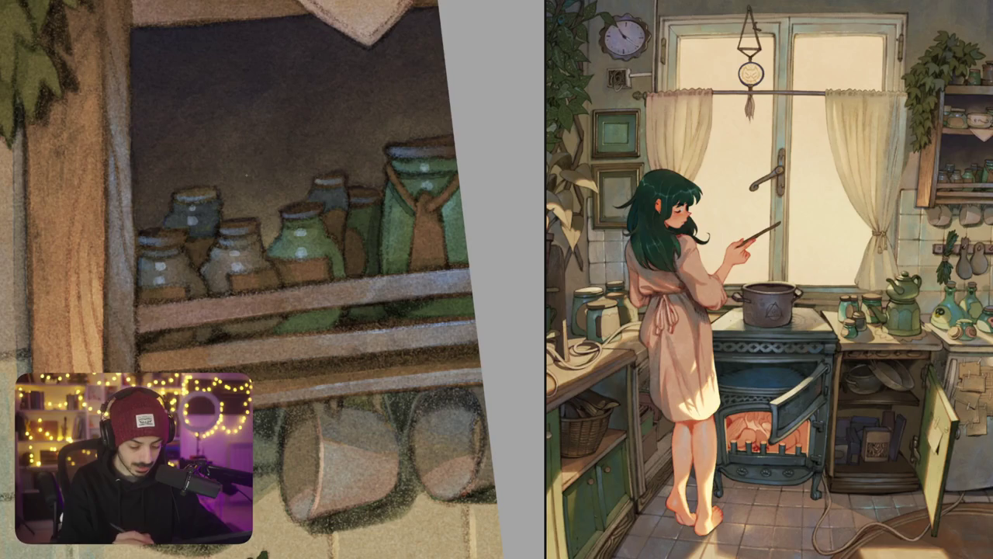
scroll(303, 166, down, 5)
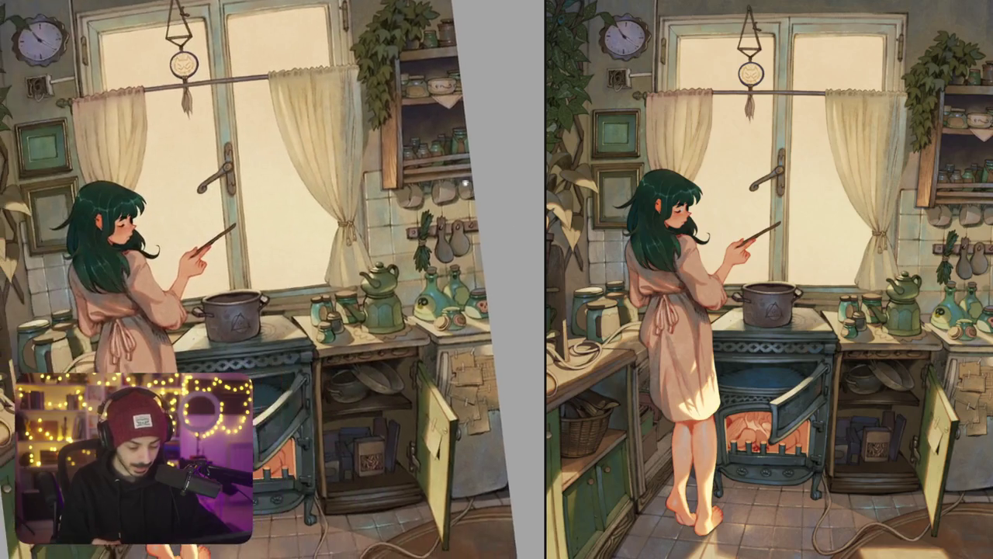
scroll(380, 221, up, 5)
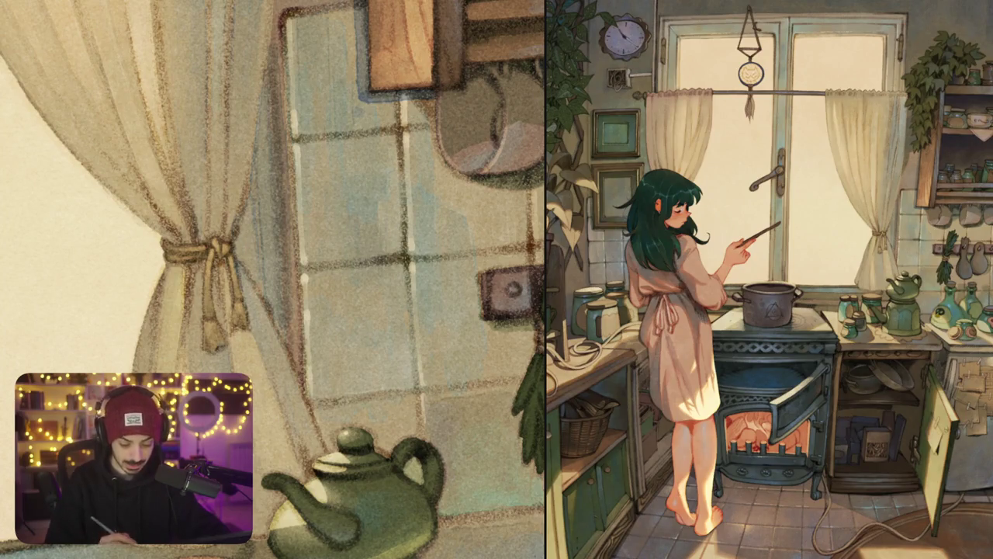
mouse_move(339, 241)
mouse_down()
mouse_move(333, 190)
mouse_move(327, 262)
mouse_up()
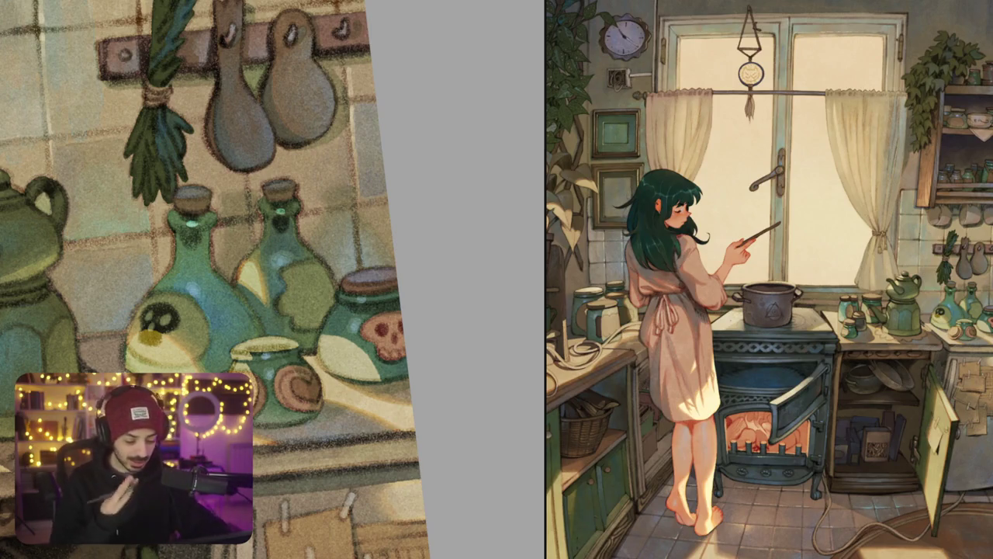
drag(233, 271, 443, 334)
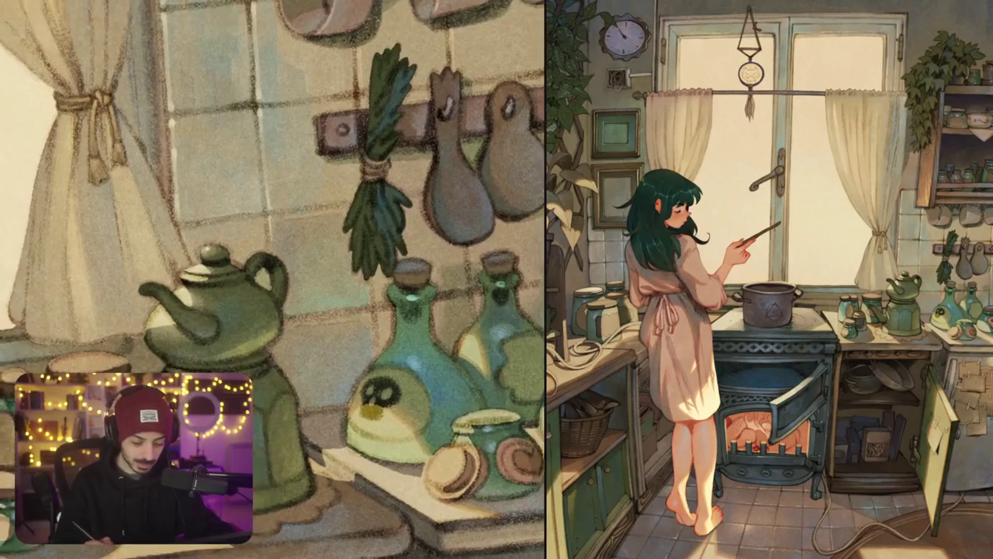
drag(272, 279, 210, 318)
scroll(349, 233, up, 2)
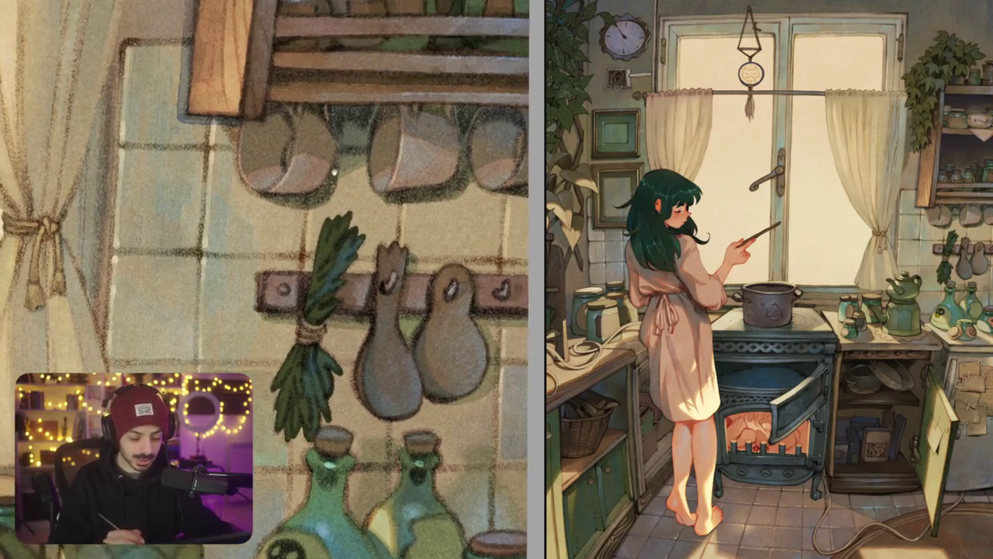
drag(350, 233, 365, 303)
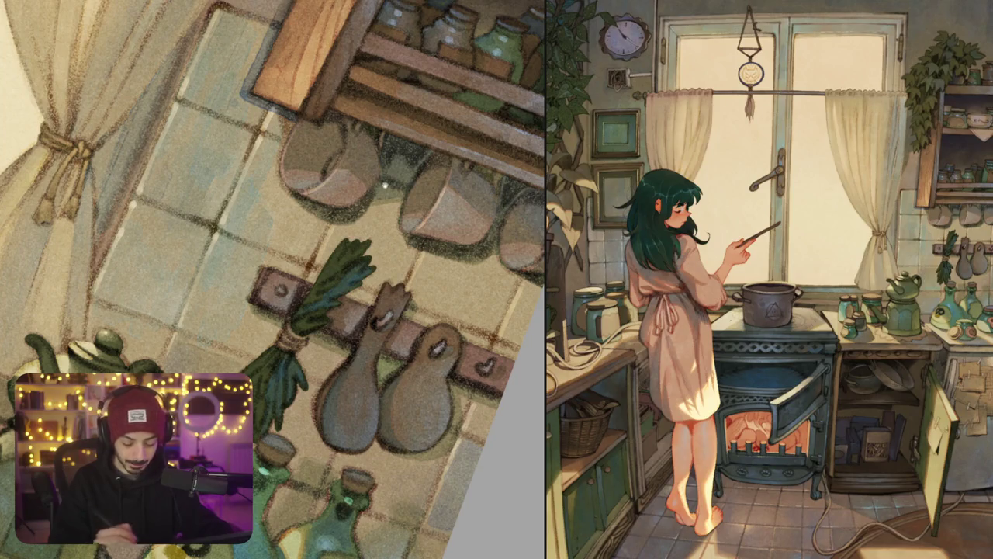
drag(311, 272, 233, 225)
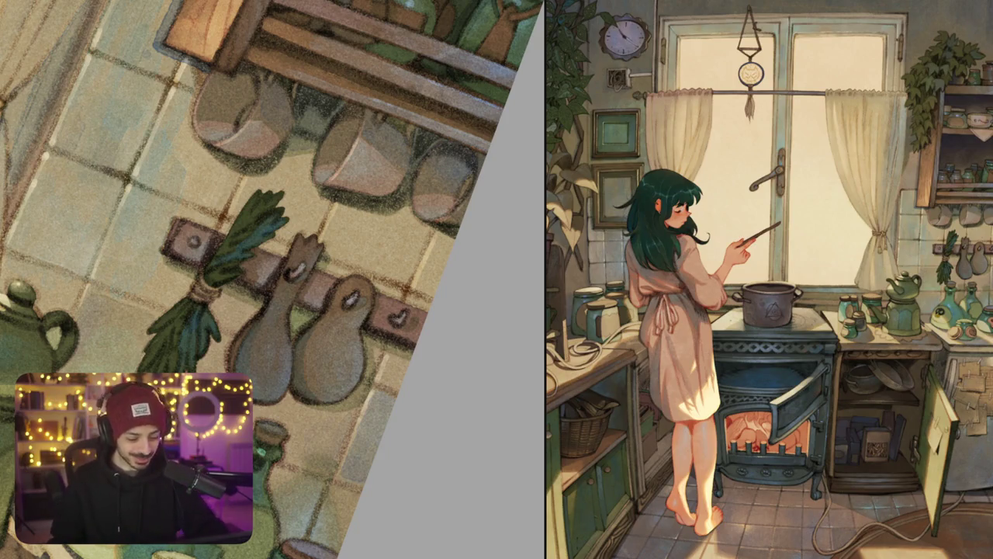
drag(242, 87, 278, 78)
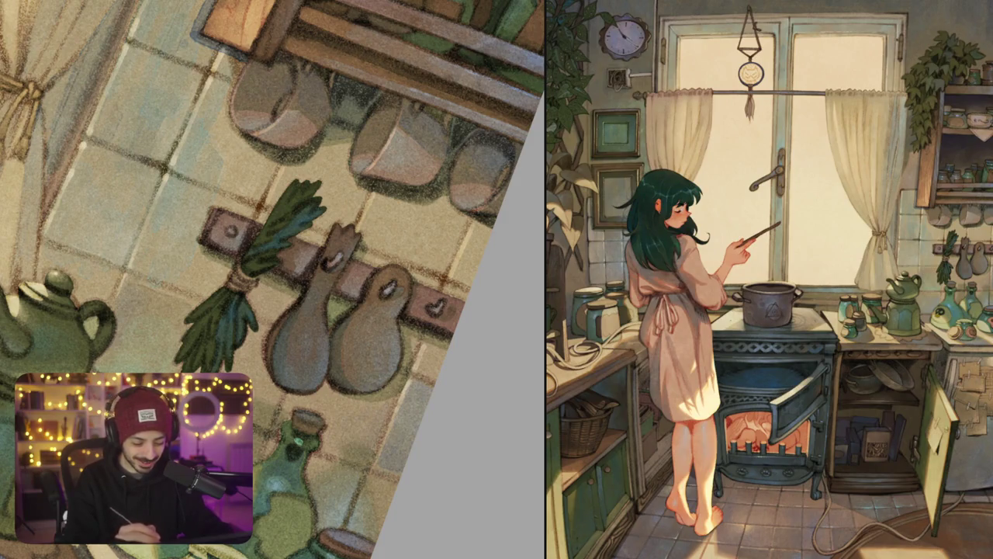
scroll(271, 280, down, 3)
mouse_move(233, 279)
mouse_down()
mouse_move(336, 285)
mouse_move(236, 330)
mouse_up()
scroll(311, 194, up, 3)
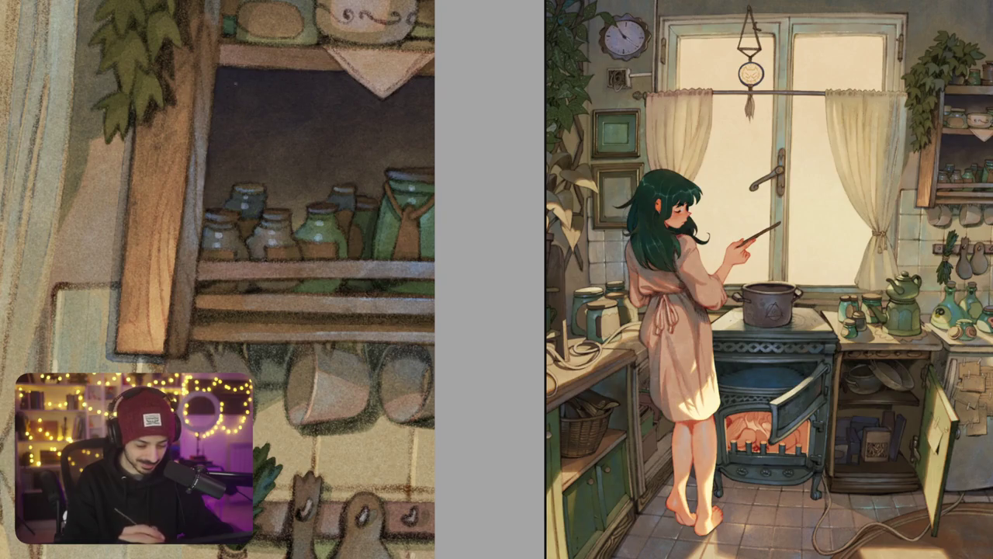
key(ctrl+0)
mouse_move(198, 184)
mouse_down()
mouse_move(369, 147)
mouse_move(327, 185)
mouse_up()
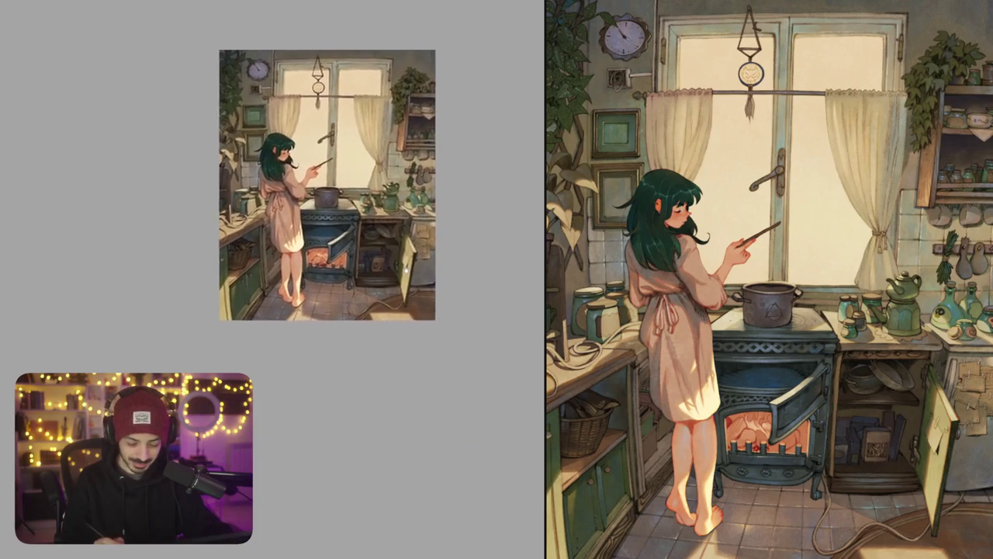
Step: Zoom in on the window plant and brush lighter strokes onto a few of its ivy leaves
drag(339, 312, 279, 295)
scroll(334, 85, up, 5)
scroll(334, 86, up, 3)
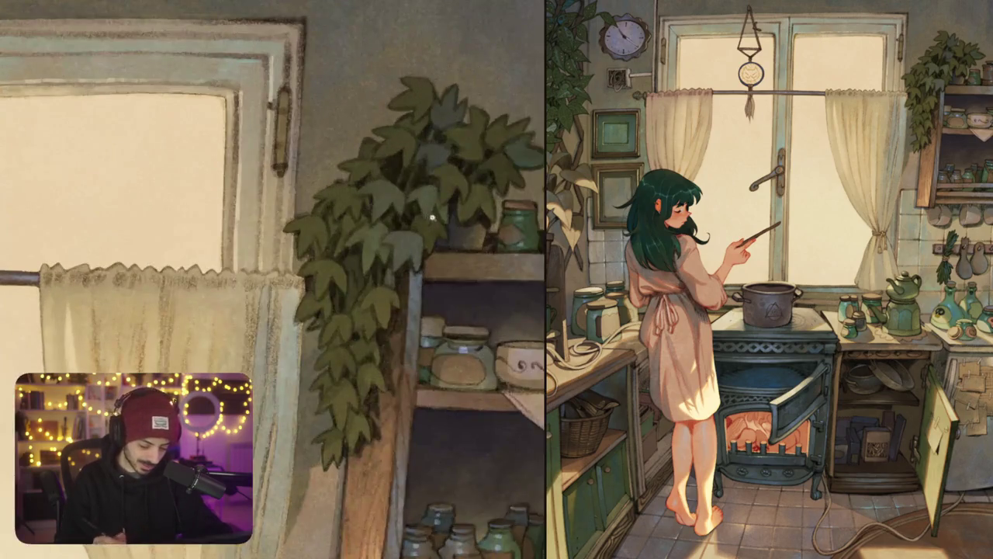
scroll(431, 215, right, 5)
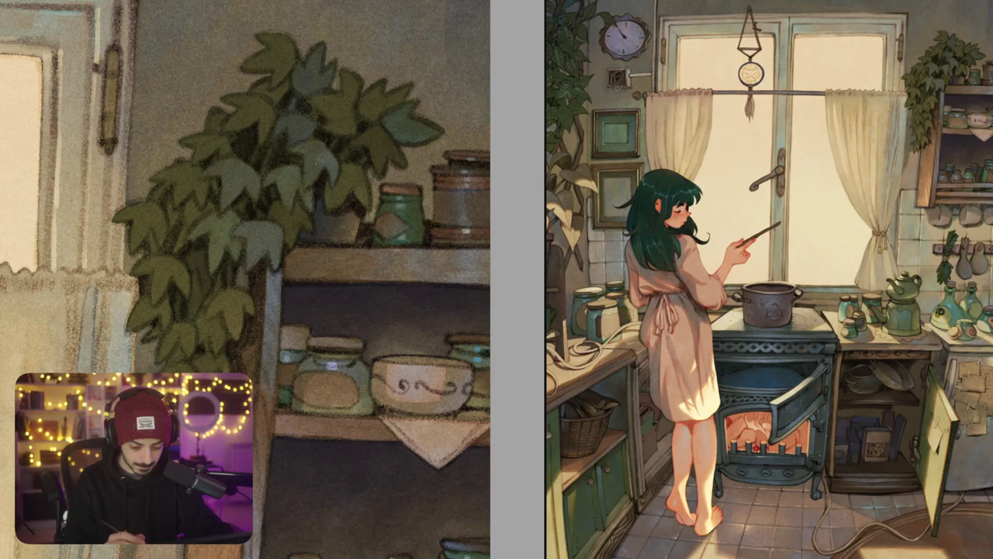
mouse_move(366, 129)
mouse_down()
mouse_move(310, 147)
mouse_move(321, 314)
mouse_move(340, 299)
mouse_up()
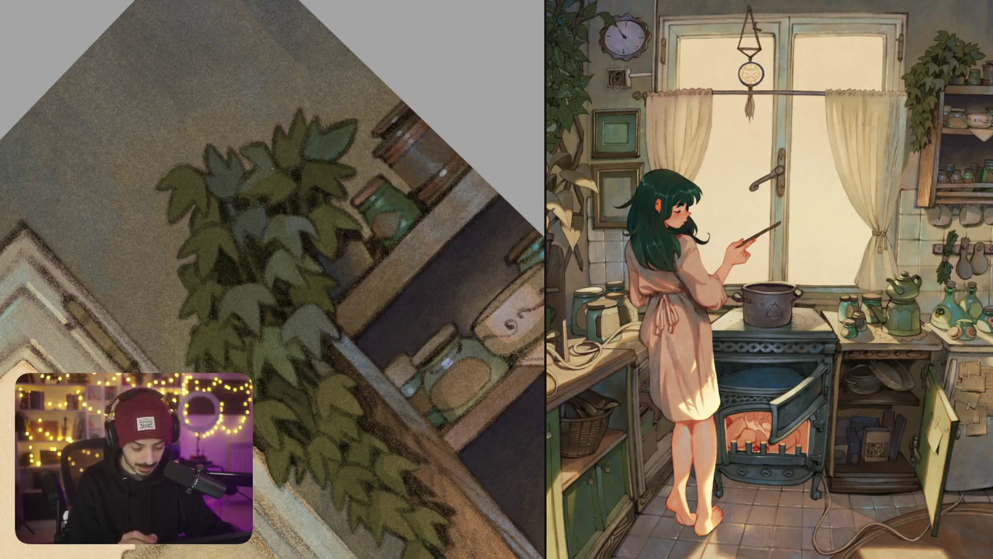
drag(326, 279, 292, 305)
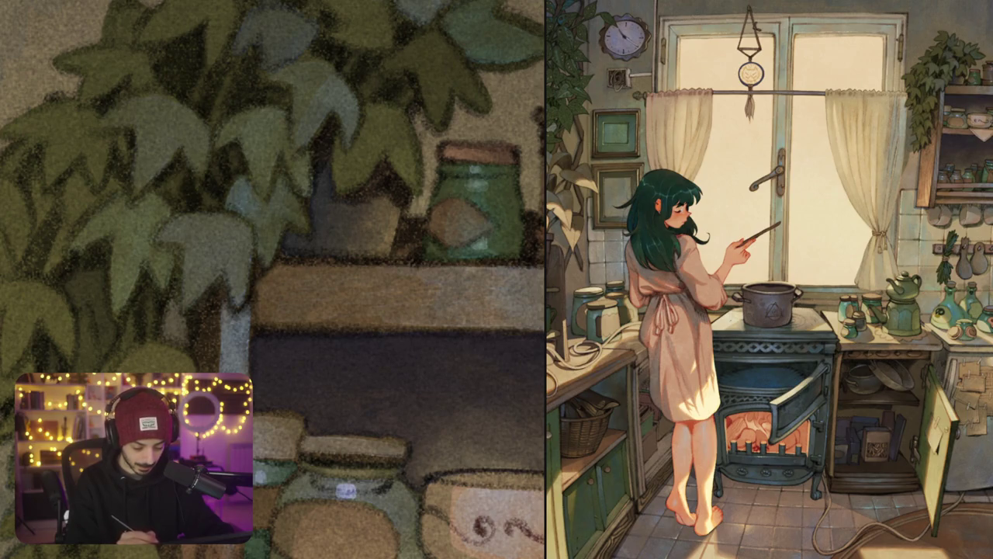
drag(270, 214, 293, 188)
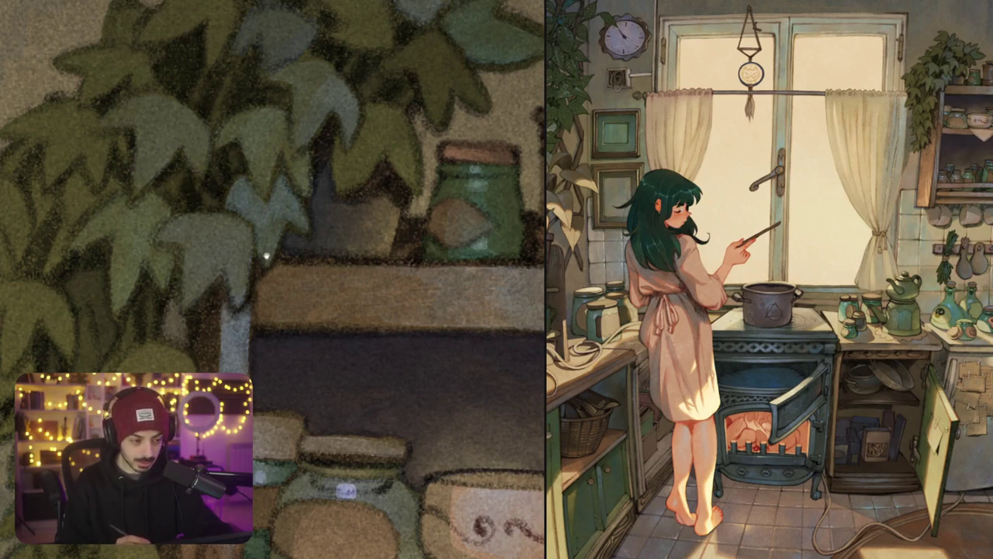
drag(266, 256, 281, 237)
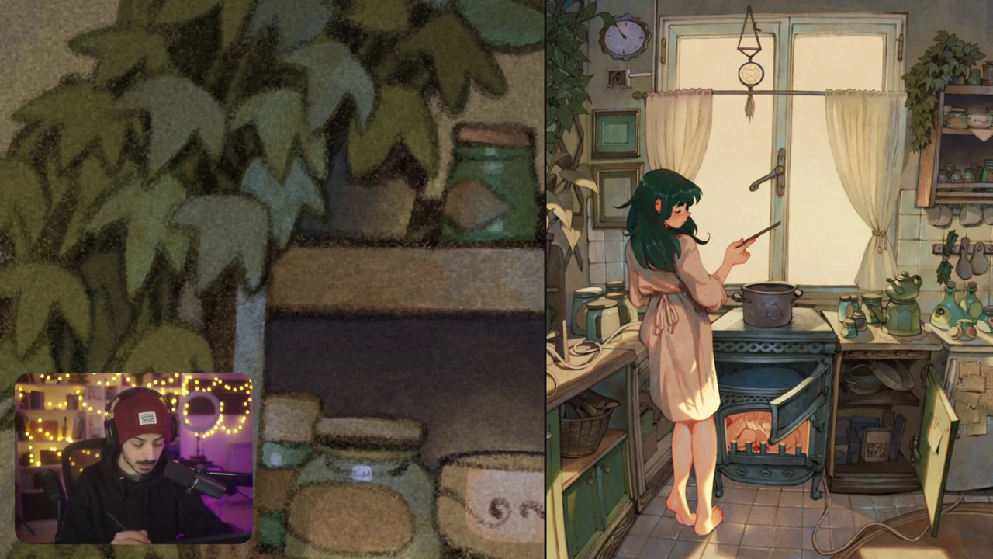
scroll(303, 184, down, 5)
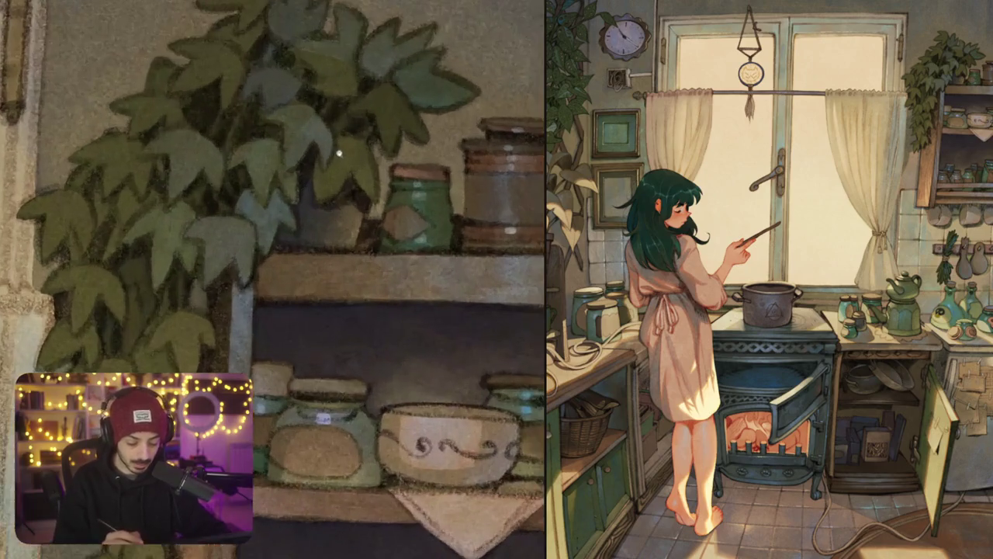
Step: Paint light highlight strokes onto a hanging ivy leaf by the jar shelf, then fit the canvas to screen
scroll(262, 189, up, 2)
scroll(261, 190, up, 2)
drag(158, 255, 251, 182)
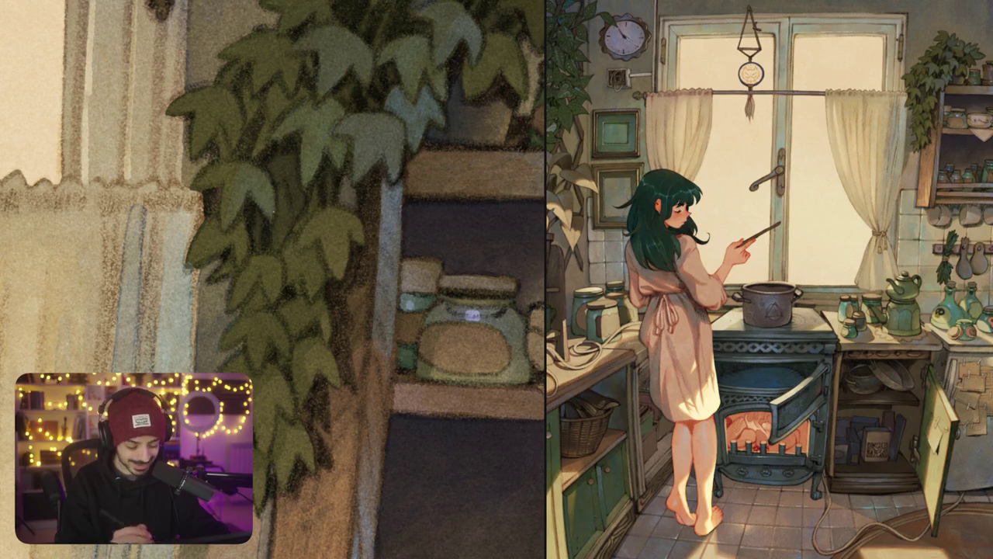
scroll(274, 211, down, 2)
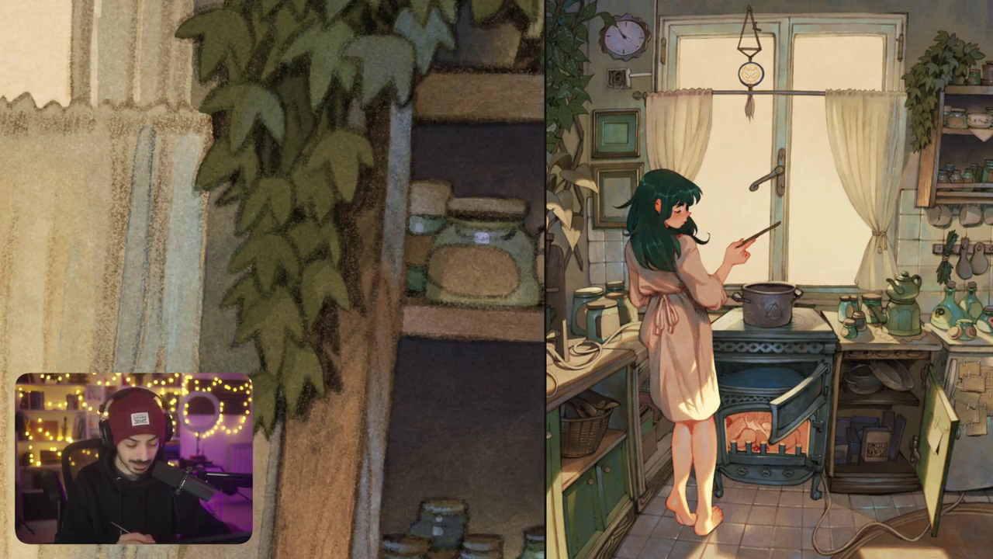
drag(280, 186, 284, 212)
scroll(273, 279, down, 1)
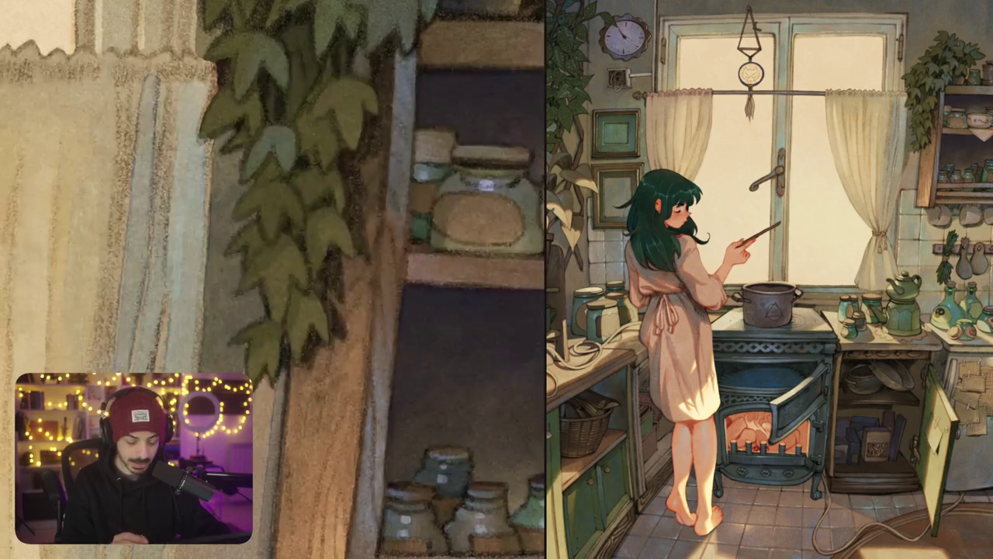
drag(281, 188, 287, 203)
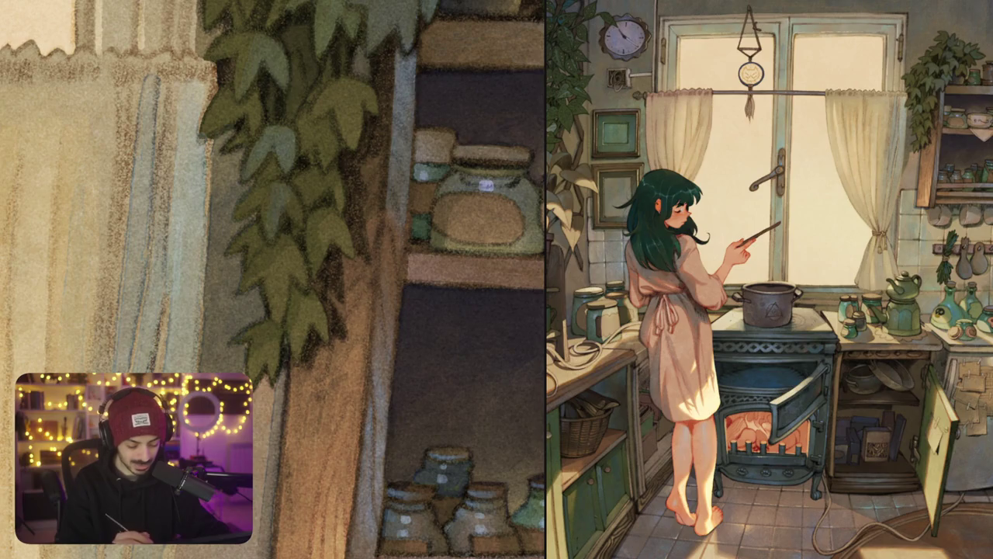
key(ctrl+0)
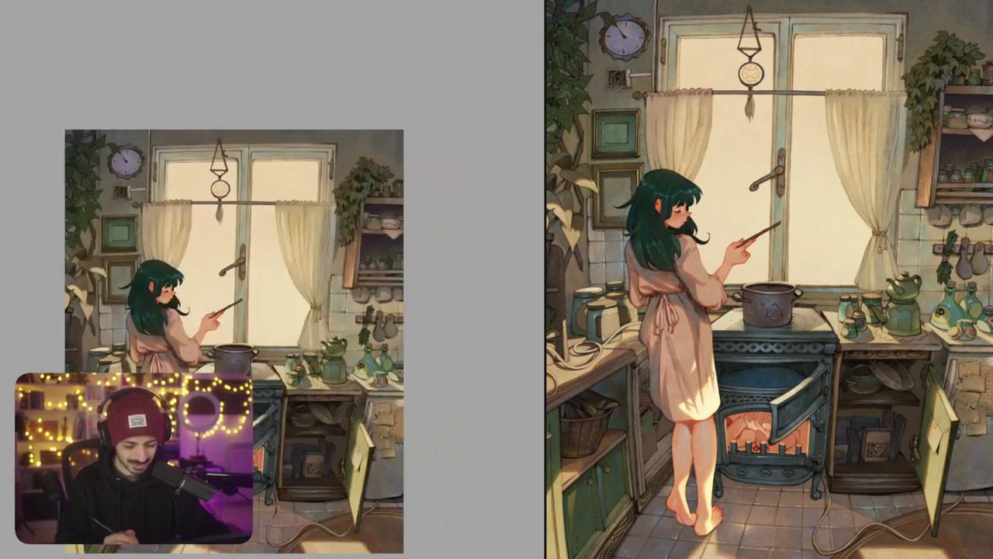
mouse_move(232, 341)
mouse_down()
mouse_move(206, 282)
mouse_move(240, 285)
mouse_move(245, 297)
mouse_move(188, 238)
mouse_up()
Step: Paint grainy texture over the open cabinet door and stacked boxes, panning across the cabinet
mouse_move(363, 365)
mouse_down()
mouse_move(410, 262)
mouse_move(453, 218)
mouse_up()
scroll(385, 263, up, 3)
scroll(384, 264, up, 2)
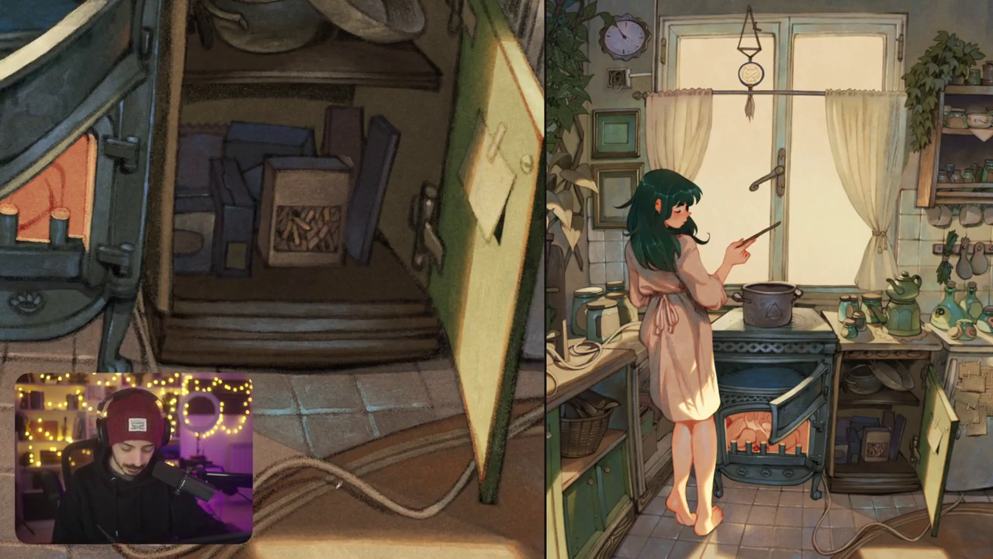
scroll(273, 279, down, 2)
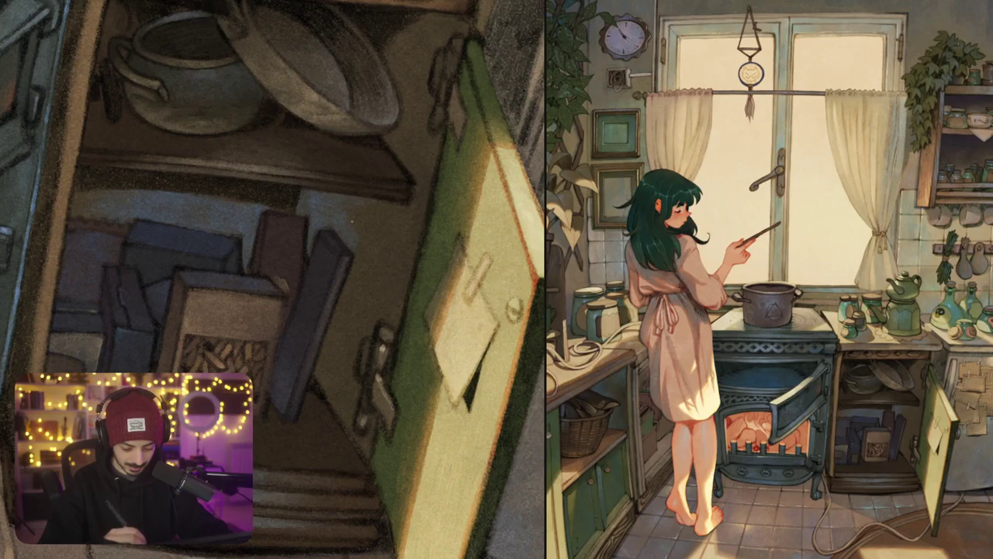
drag(372, 225, 381, 175)
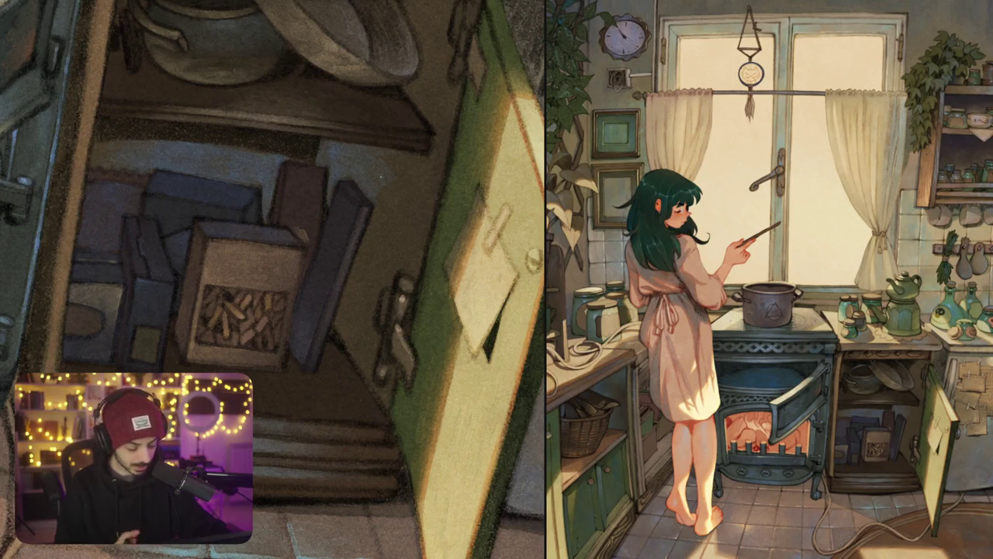
drag(381, 178, 373, 168)
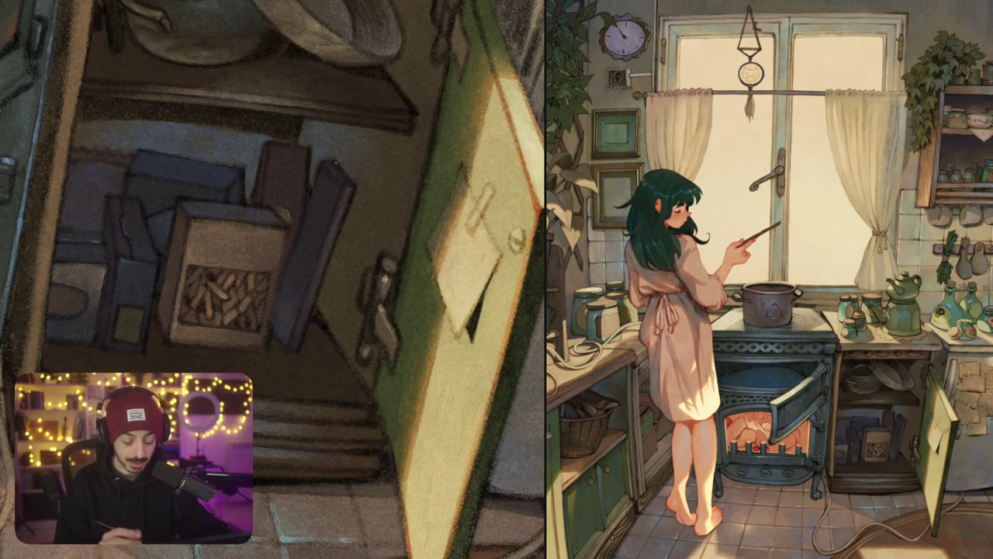
drag(336, 163, 318, 157)
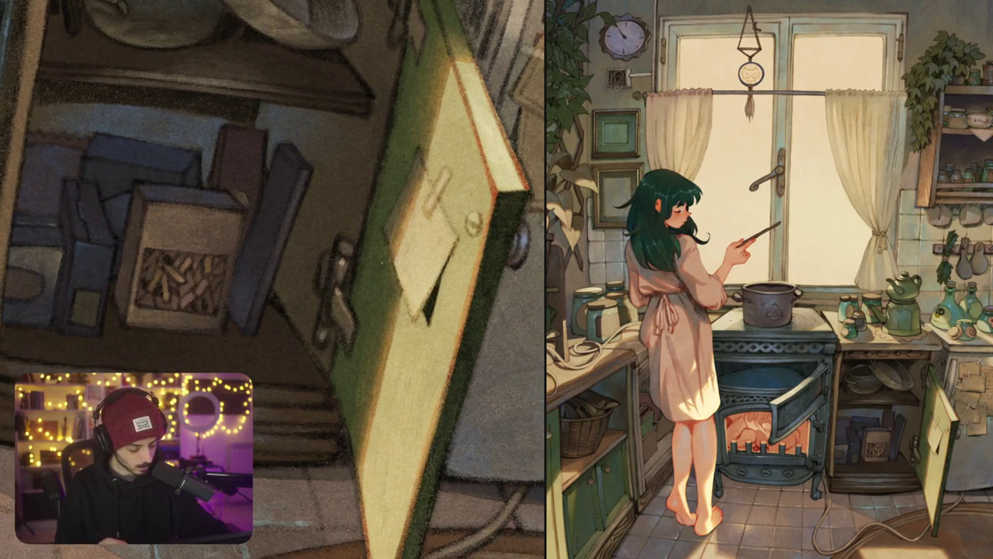
drag(367, 284, 414, 258)
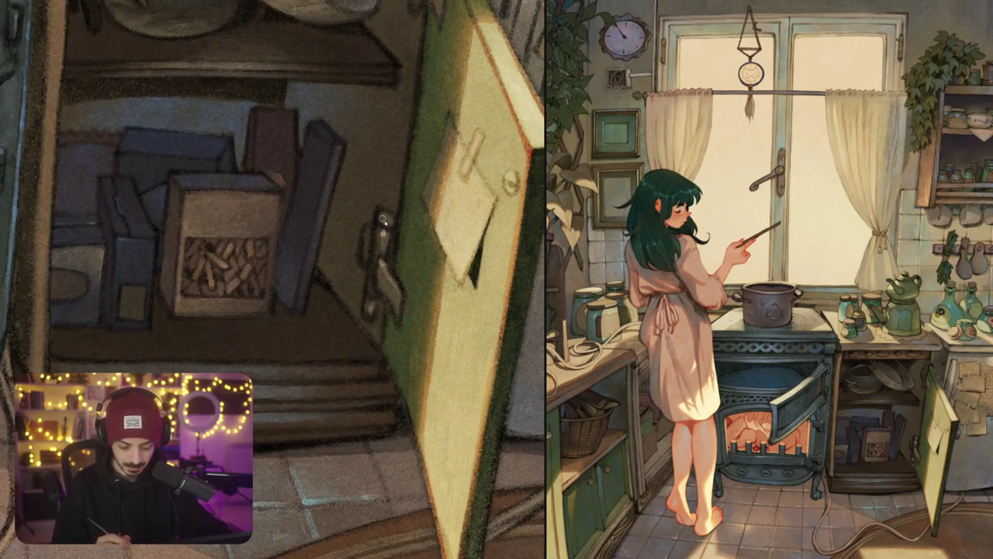
drag(311, 232, 291, 333)
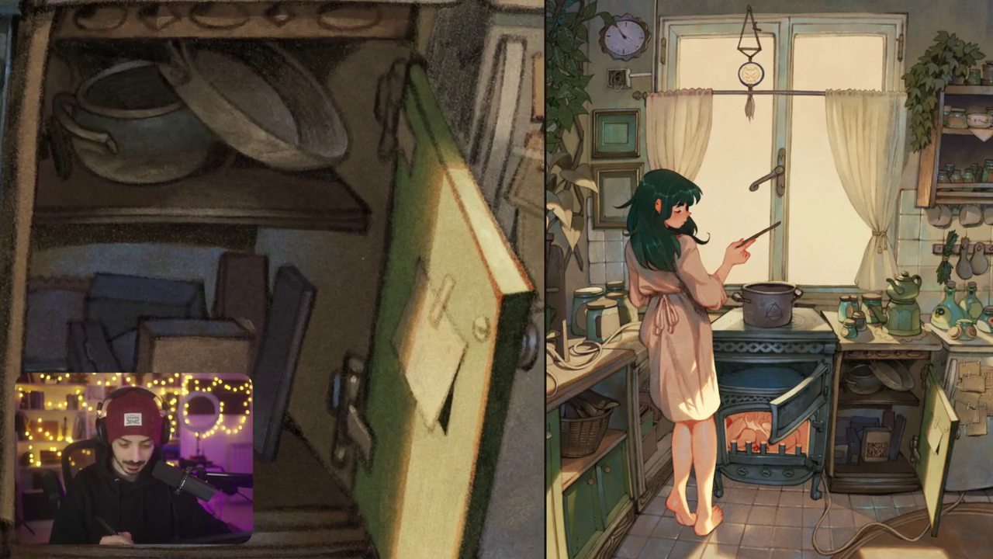
Step: Texture the cabinet's bottom steps and nearby floor tiles, then fit the whole artwork in view
drag(310, 279, 275, 260)
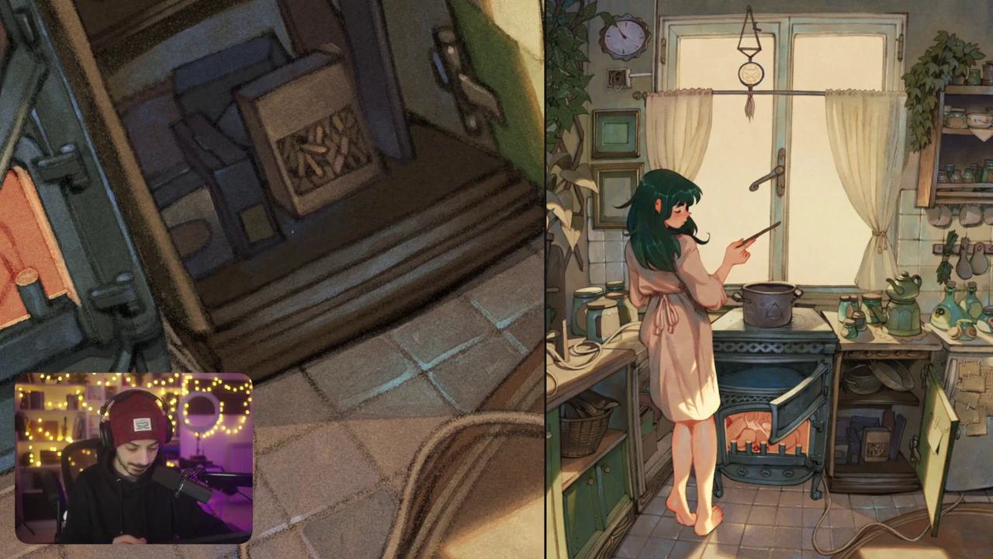
key(ctrl+0)
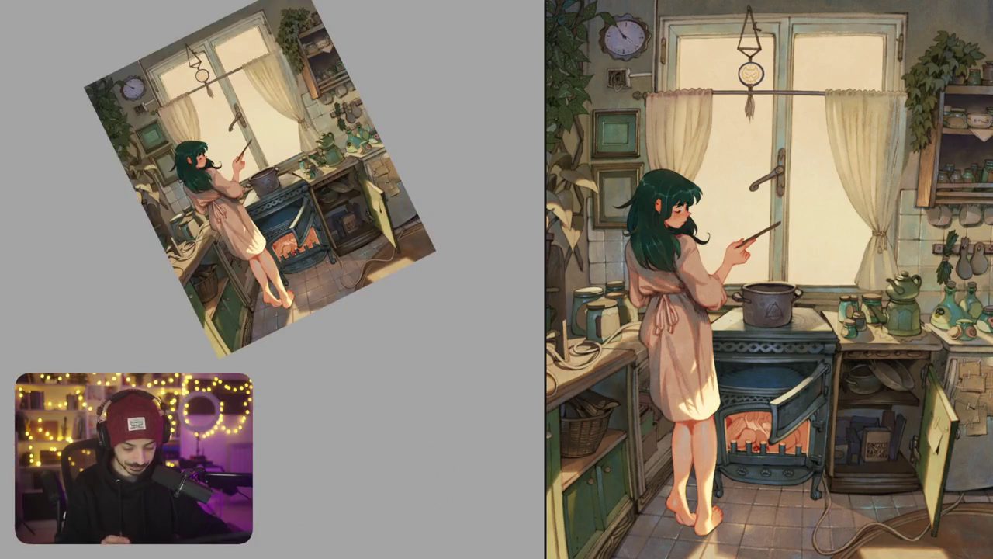
Step: Zoom into the cabinet and texture the pots and pans on its upper shelf
scroll(338, 208, up, 5)
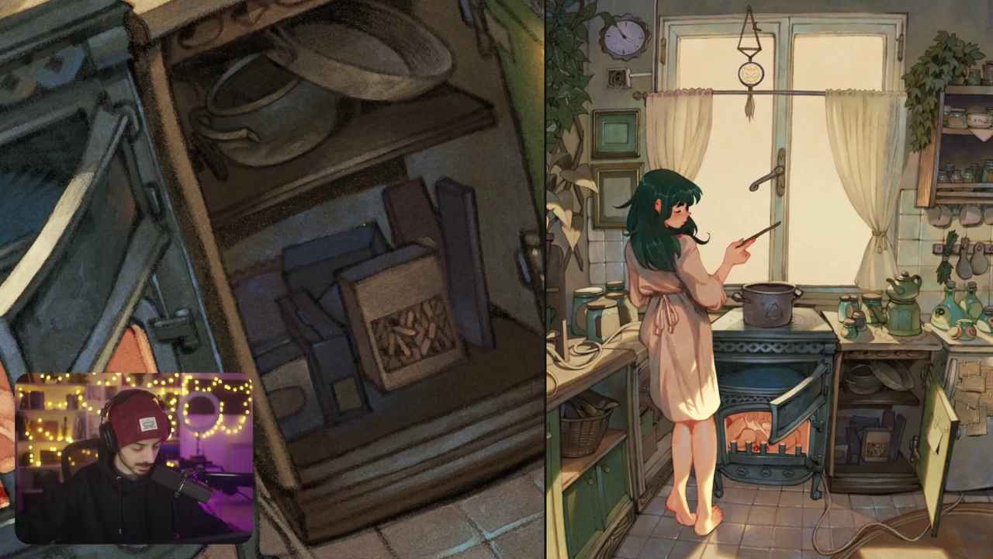
Step: Pan down and brush grainy texture over the dark boxes and kindling crate
mouse_move(508, 149)
mouse_down()
mouse_move(465, 167)
mouse_move(497, 155)
mouse_up()
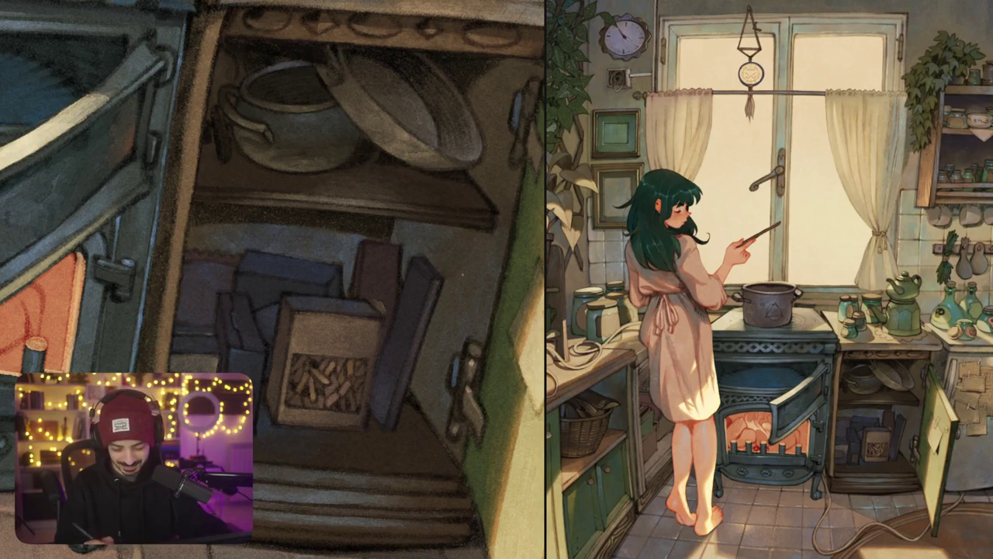
drag(454, 320, 443, 266)
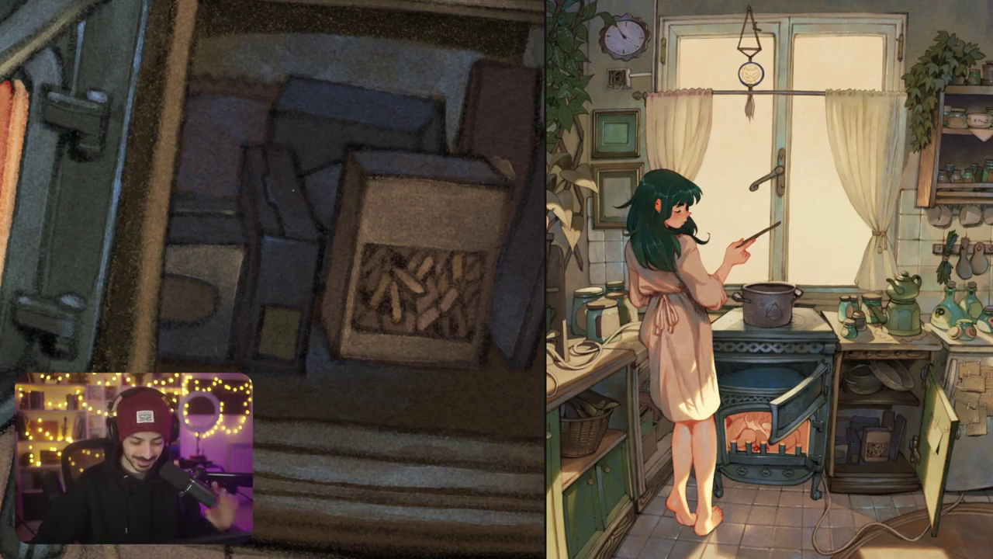
Step: Finish the crate with the canvas tilted, then texture the leafy plant and jars by the window
mouse_move(316, 289)
mouse_down()
mouse_move(333, 256)
mouse_move(288, 240)
mouse_up()
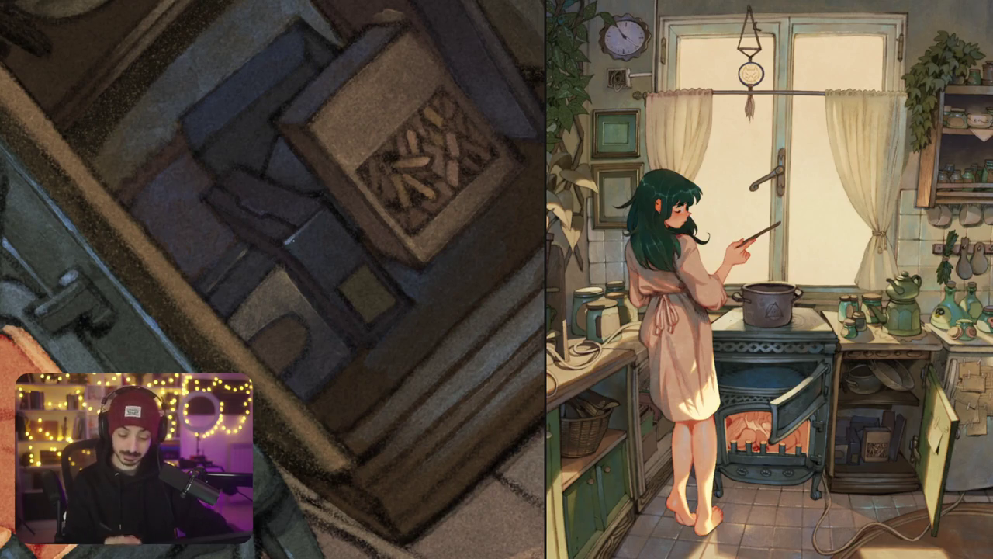
mouse_move(359, 233)
mouse_down()
mouse_move(444, 380)
mouse_move(280, 215)
mouse_up()
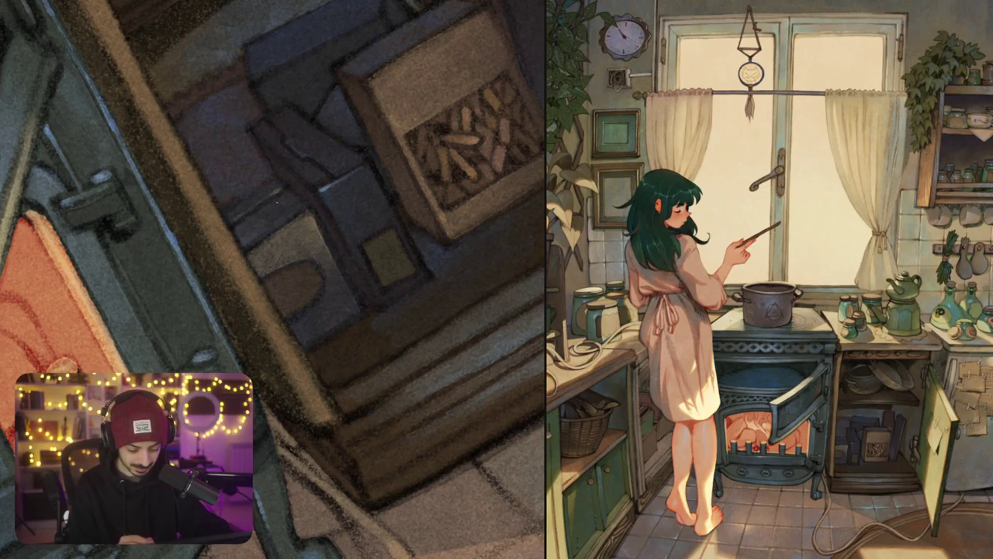
drag(272, 279, 326, 256)
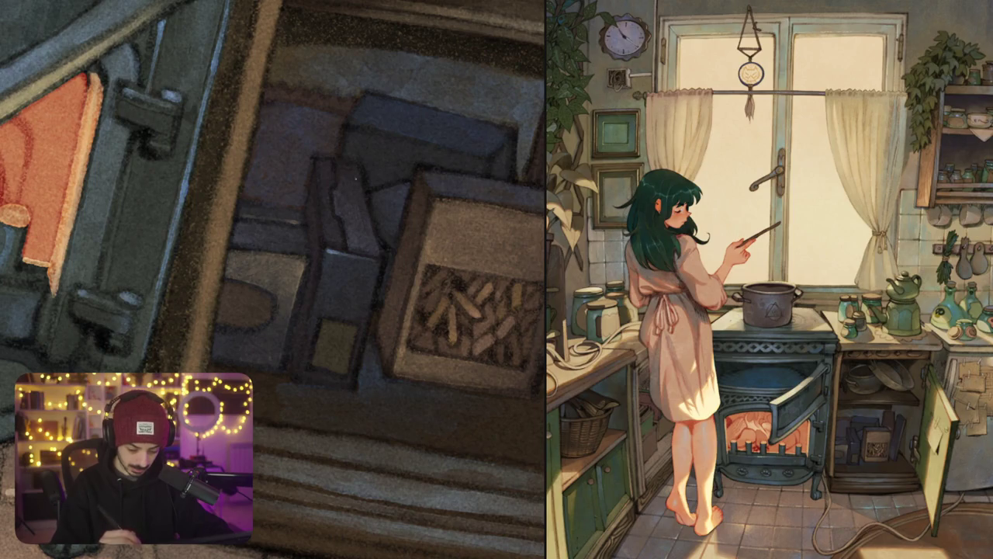
scroll(371, 187, down, 5)
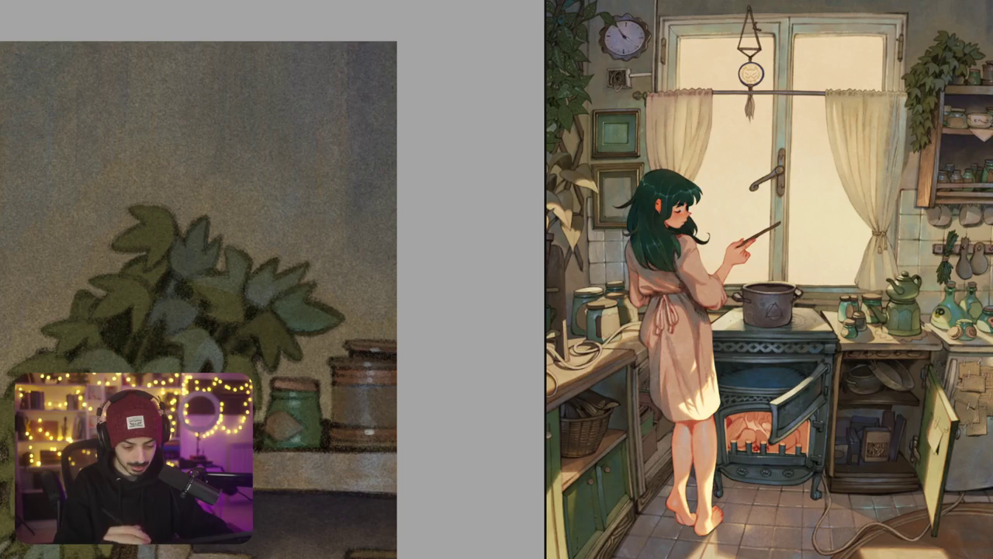
key(ctrl+minus)
key(ctrl+minus)
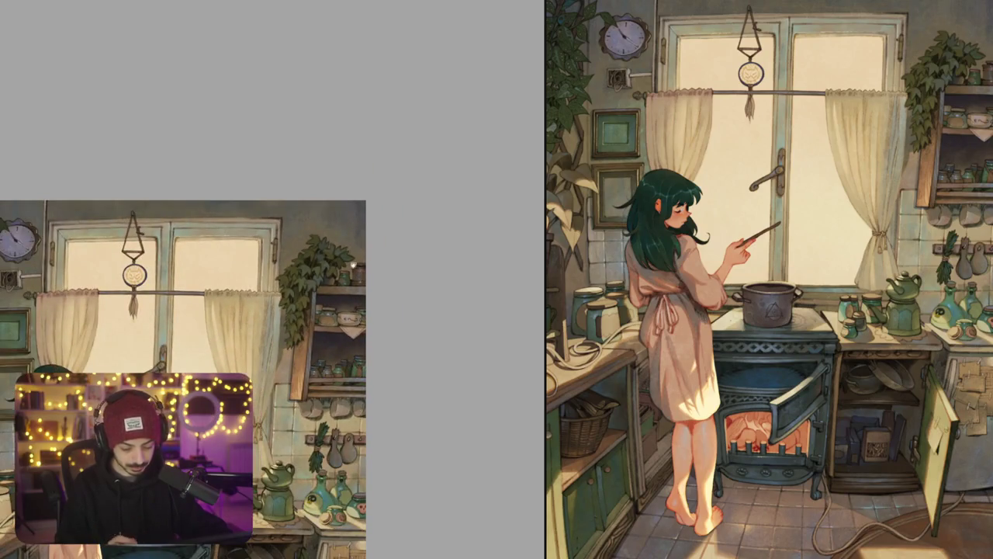
Step: Touch up the leafy plant by the window, then zoom in close on the dreamcatcher above it
drag(376, 274, 427, 217)
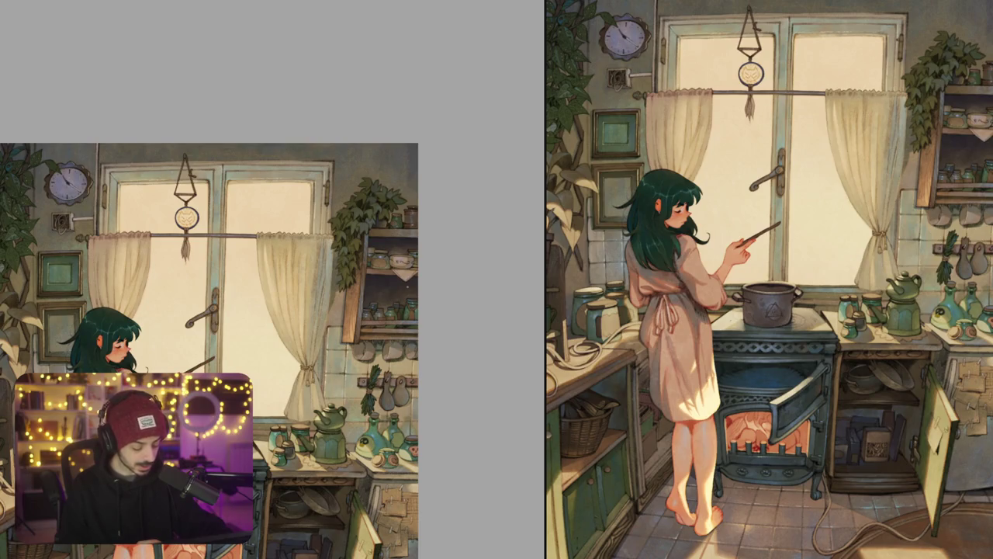
scroll(210, 346, up, 2)
scroll(210, 346, up, 2)
scroll(209, 346, up, 2)
scroll(253, 145, up, 2)
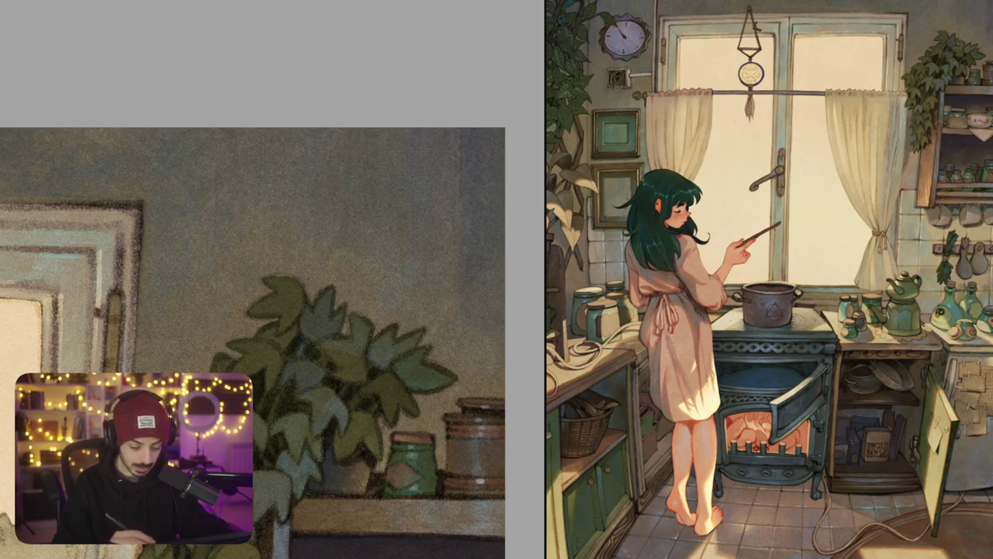
scroll(253, 343, down, 5)
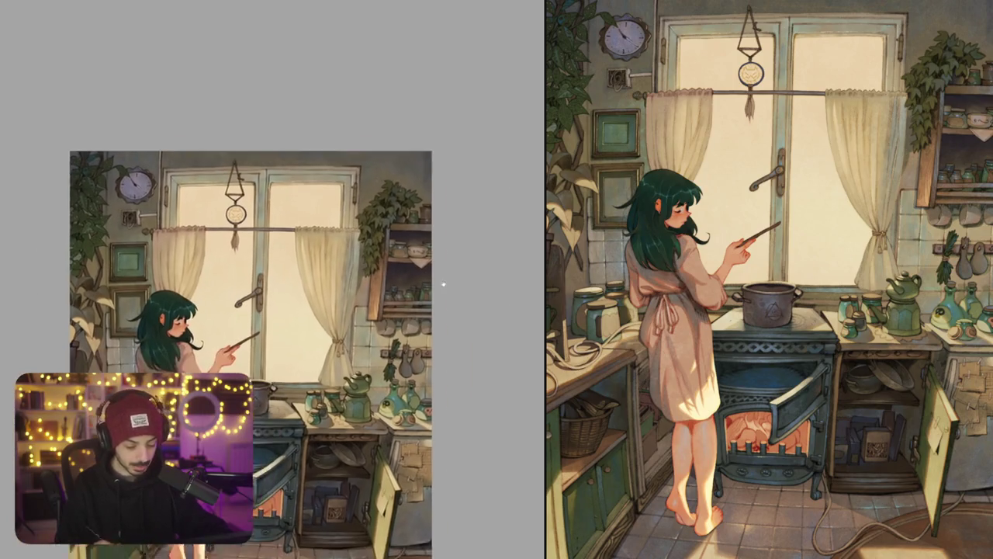
scroll(248, 205, up, 10)
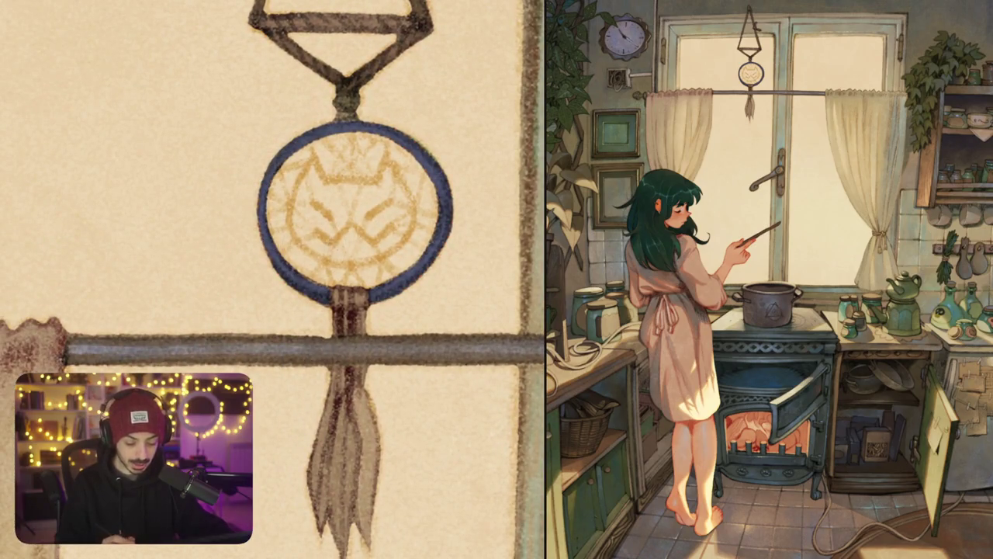
Step: Lay faint strokes over the medallion's cat face up to the ears, undoing heavier pale washes
drag(333, 247, 306, 175)
drag(291, 221, 364, 175)
drag(294, 198, 357, 152)
mouse_move(291, 172)
mouse_down()
mouse_move(372, 141)
mouse_move(380, 178)
mouse_up()
key(ctrl+z)
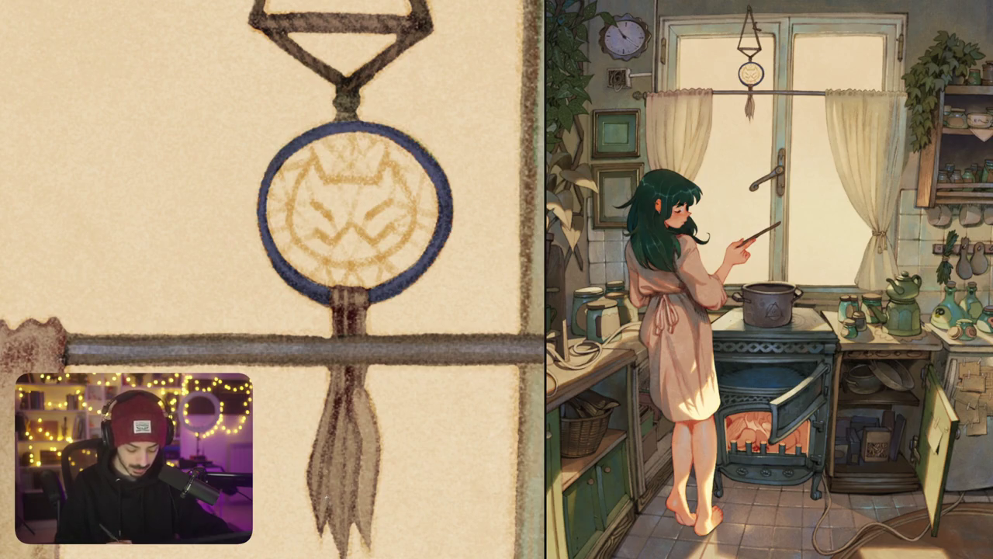
mouse_move(307, 206)
mouse_down()
mouse_move(326, 166)
mouse_move(360, 140)
mouse_up()
drag(311, 178, 384, 133)
key(ctrl+z)
drag(325, 214, 365, 148)
key(ctrl+z)
mouse_move(292, 225)
mouse_down()
mouse_move(319, 164)
mouse_move(365, 159)
mouse_up()
mouse_move(310, 144)
mouse_down()
mouse_move(388, 155)
mouse_move(423, 198)
mouse_move(403, 260)
mouse_move(283, 233)
mouse_move(272, 198)
mouse_move(295, 154)
mouse_up()
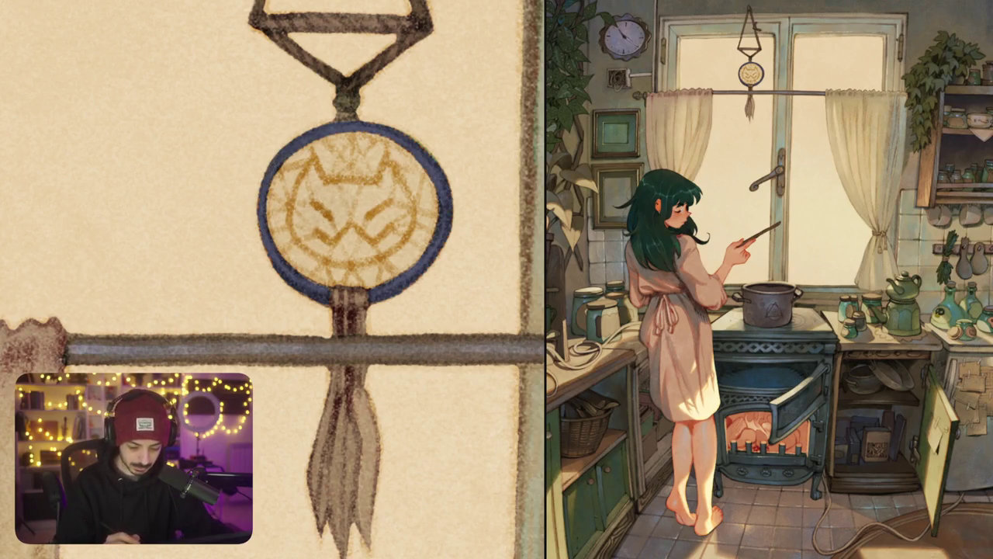
Step: Hatch darker shading around the medallion's rim, from lower left over the right side to the bottom
drag(289, 225, 342, 171)
drag(279, 194, 378, 130)
mouse_move(357, 171)
mouse_down()
mouse_move(391, 132)
mouse_move(411, 145)
mouse_up()
mouse_move(386, 187)
mouse_down()
mouse_move(422, 140)
mouse_move(429, 175)
mouse_up()
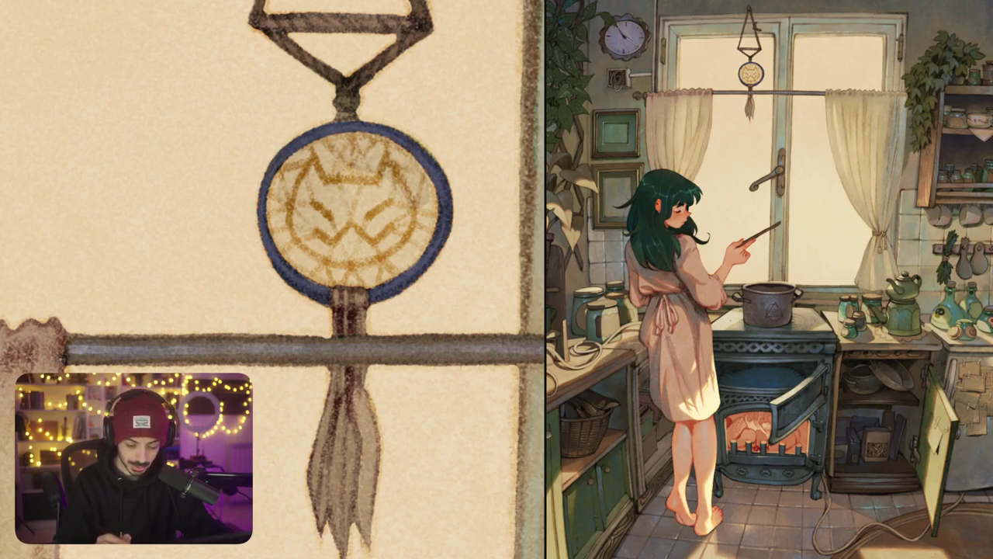
drag(404, 211, 435, 171)
drag(408, 238, 438, 206)
drag(385, 268, 427, 233)
mouse_move(361, 284)
mouse_down()
mouse_move(402, 253)
mouse_move(372, 250)
mouse_up()
mouse_move(310, 285)
mouse_down()
mouse_move(352, 252)
mouse_move(321, 239)
mouse_up()
mouse_move(272, 267)
mouse_down()
mouse_move(308, 219)
mouse_move(284, 165)
mouse_up()
Step: Add hatching along the medallion's left side and inner cat face, then zoom out
drag(338, 190, 357, 165)
drag(351, 211, 380, 172)
drag(318, 252, 394, 178)
drag(339, 256, 408, 197)
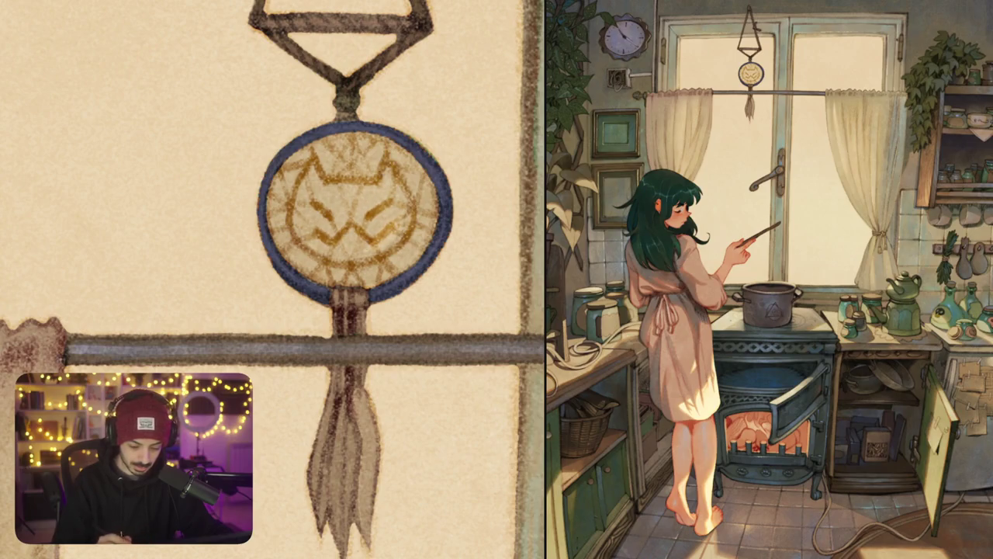
scroll(272, 280, down, 5)
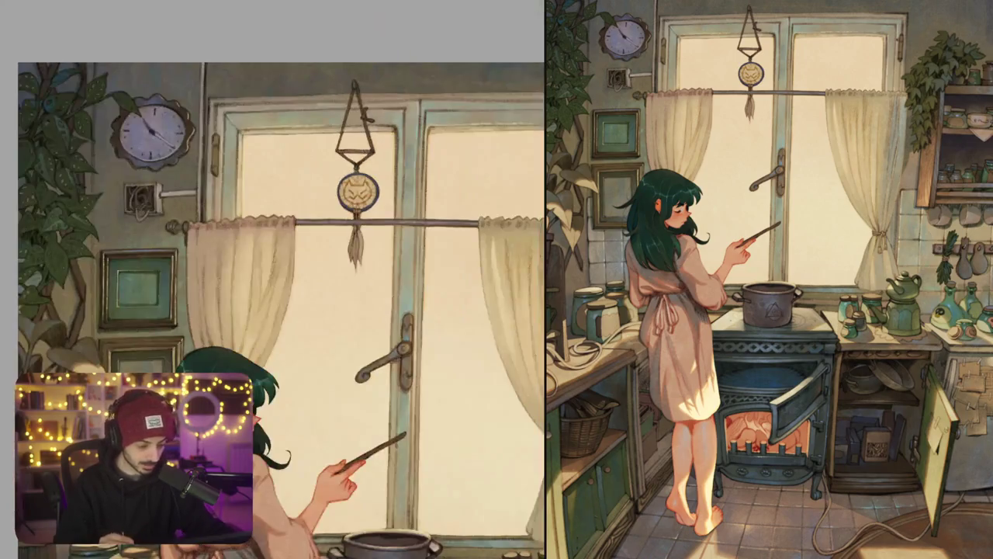
scroll(279, 310, down, 5)
drag(385, 324, 344, 238)
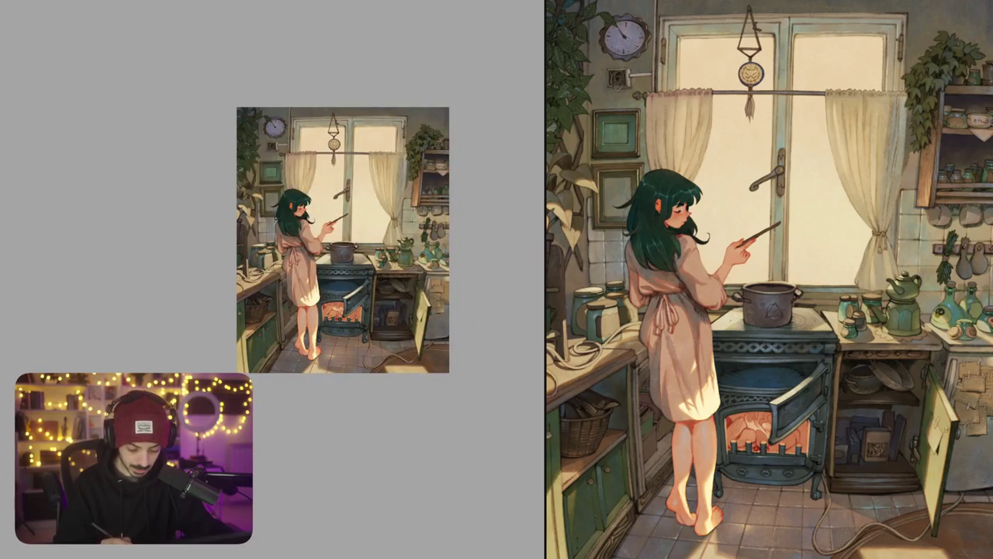
scroll(320, 284, up, 3)
drag(362, 260, 391, 243)
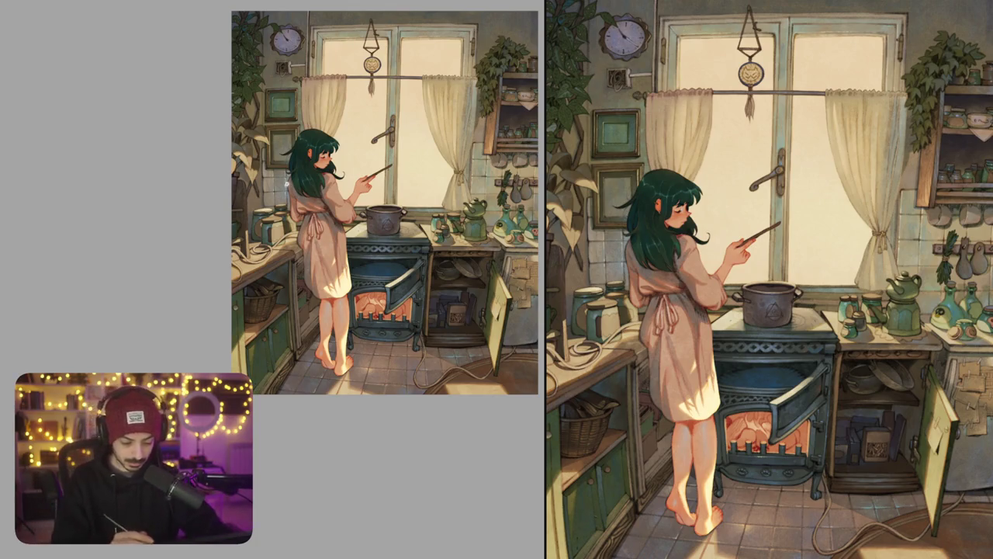
scroll(289, 187, up, 3)
scroll(284, 190, up, 3)
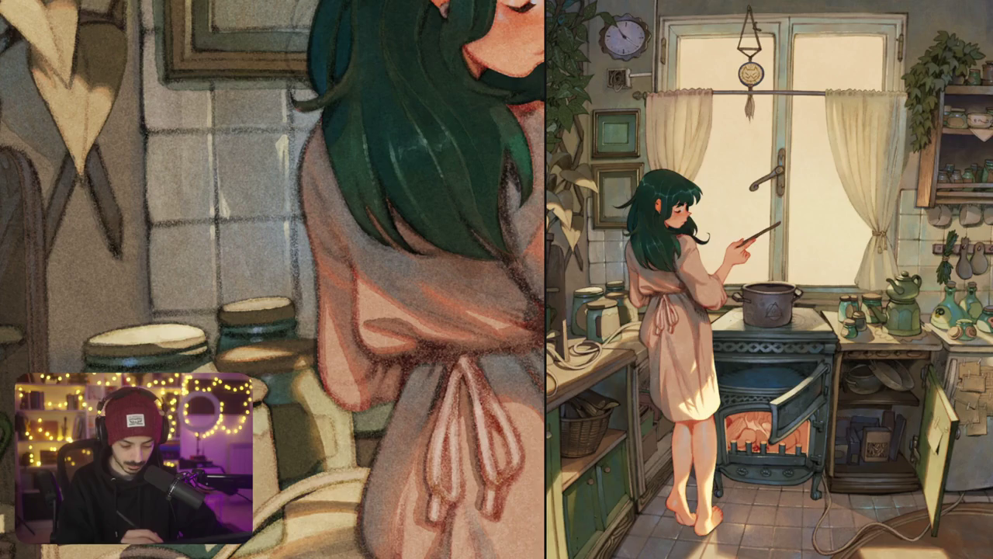
Step: Touch up the tile grout line, then paint a light grey-blue highlight across the pot body
drag(223, 199, 226, 216)
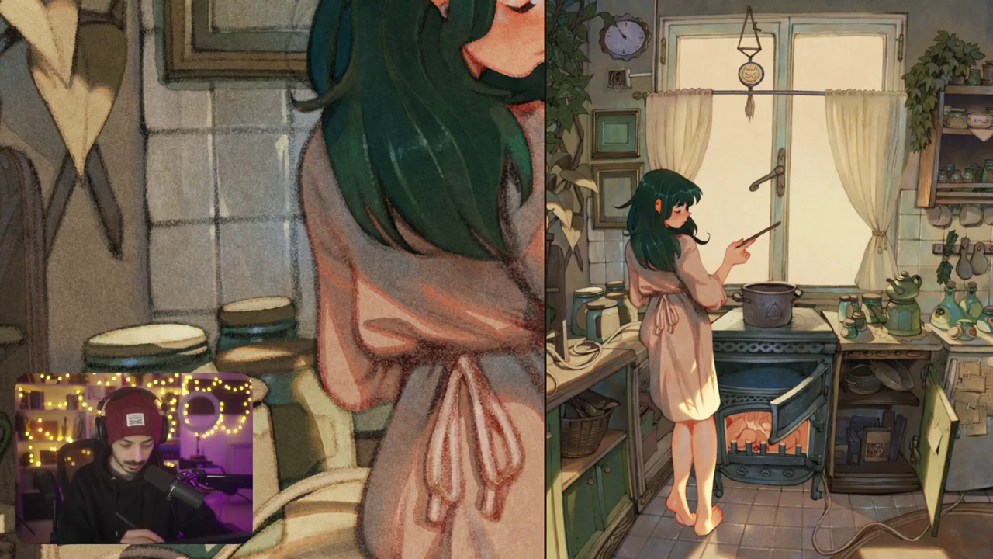
scroll(273, 279, down, 5)
scroll(396, 241, up, 4)
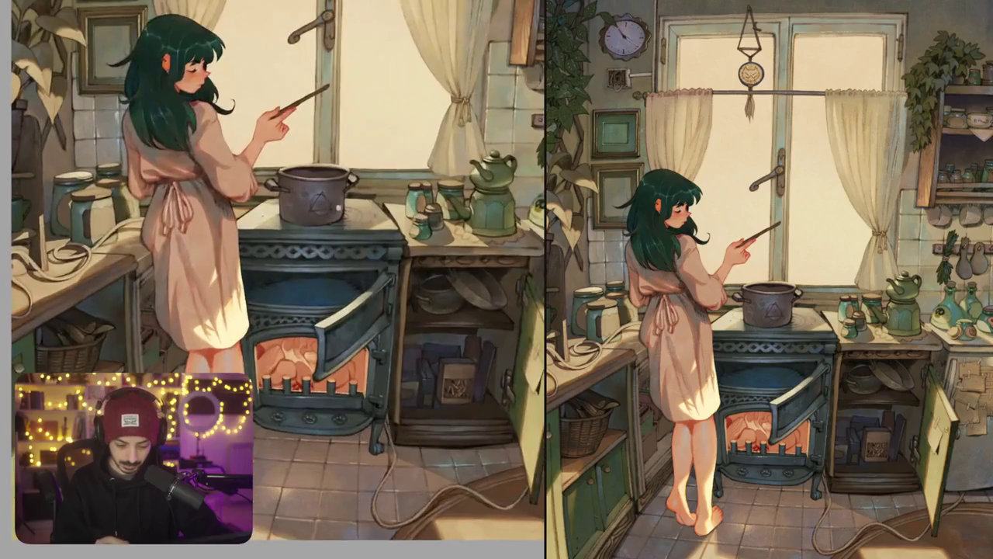
scroll(316, 194, up, 5)
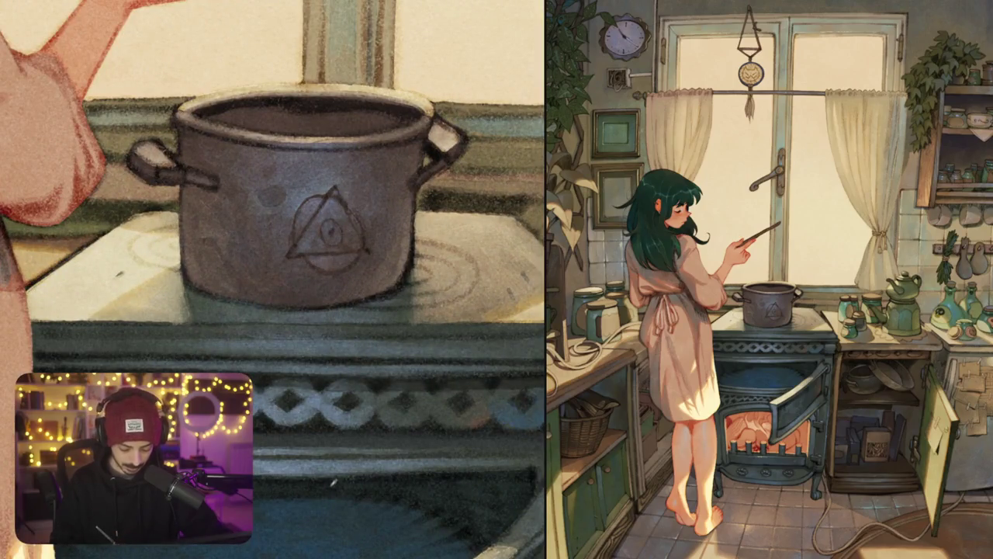
scroll(334, 232, up, 2)
scroll(394, 326, up, 2)
scroll(412, 287, up, 2)
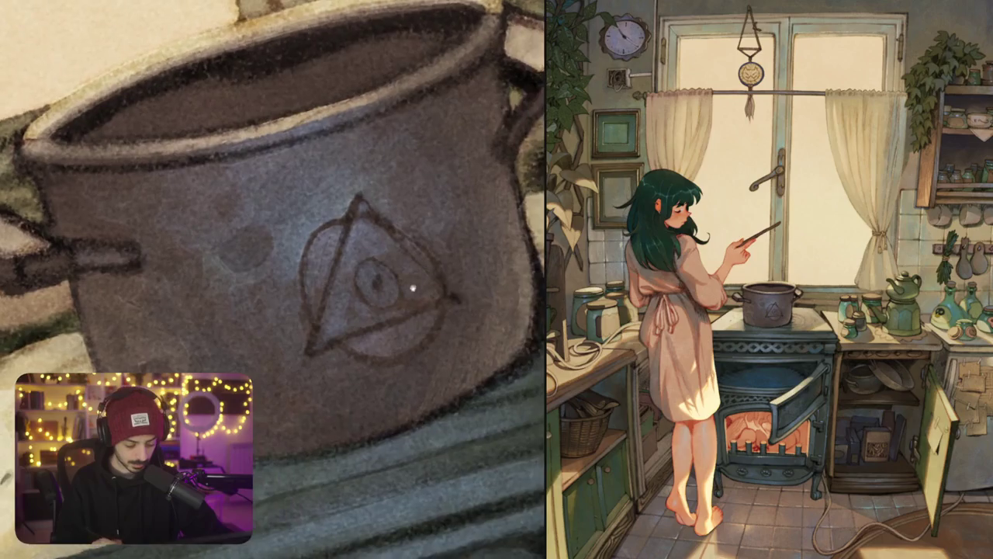
drag(412, 286, 441, 369)
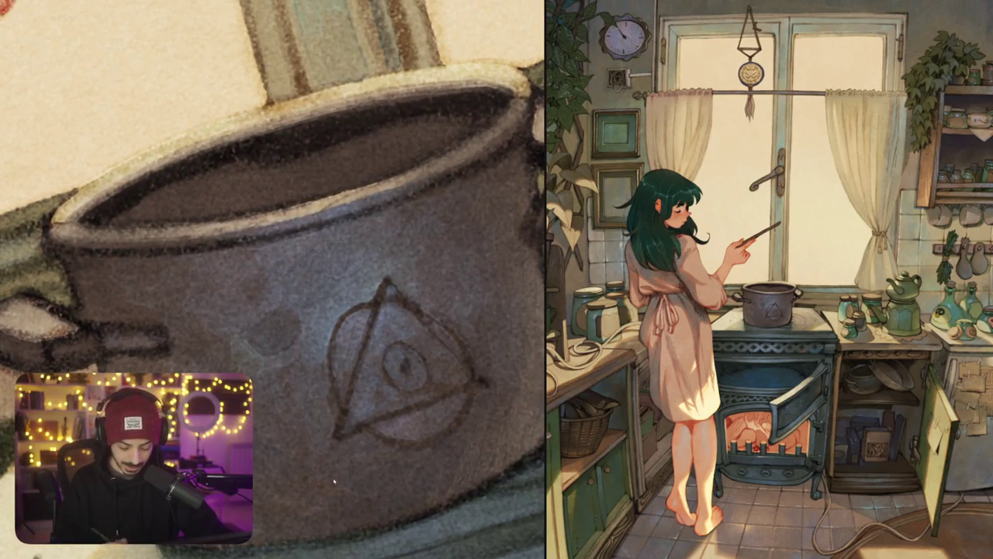
drag(312, 234, 364, 233)
mouse_move(307, 242)
mouse_down()
mouse_move(326, 267)
mouse_move(365, 233)
mouse_move(294, 253)
mouse_move(326, 277)
mouse_move(305, 294)
mouse_move(342, 320)
mouse_move(325, 333)
mouse_up()
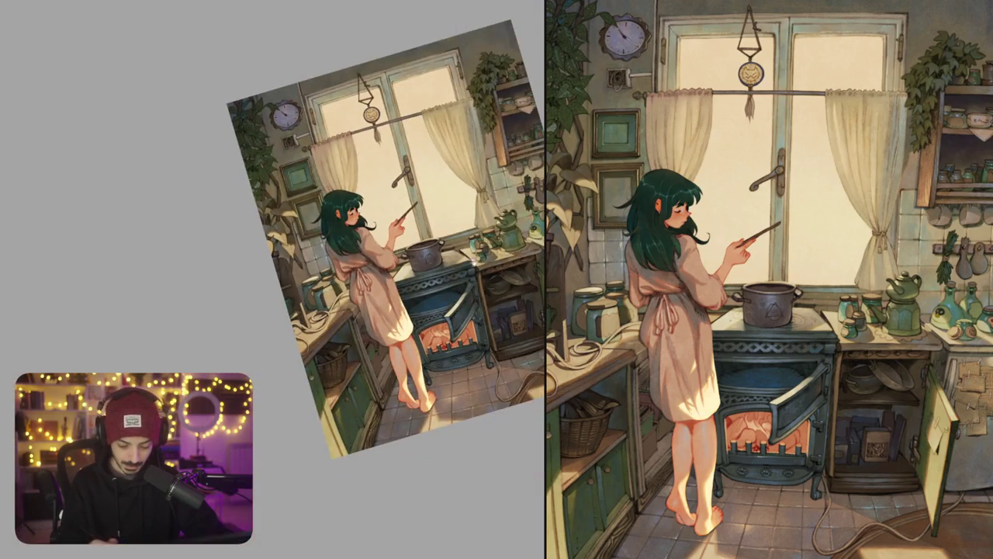
Step: Rotate and reposition the canvas back upright to see the whole kitchen
scroll(373, 279, up, 3)
scroll(364, 318, up, 3)
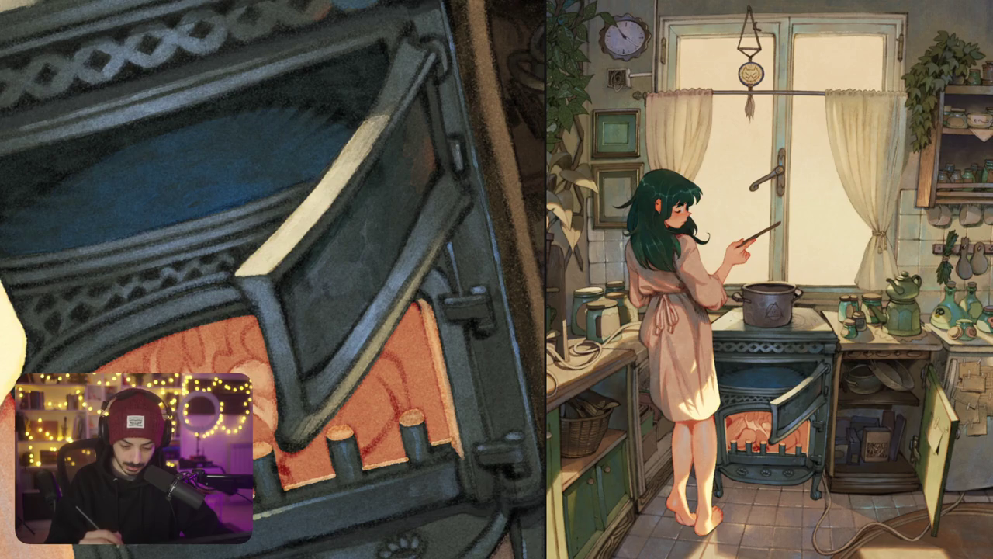
scroll(272, 280, down, 5)
drag(326, 194, 279, 179)
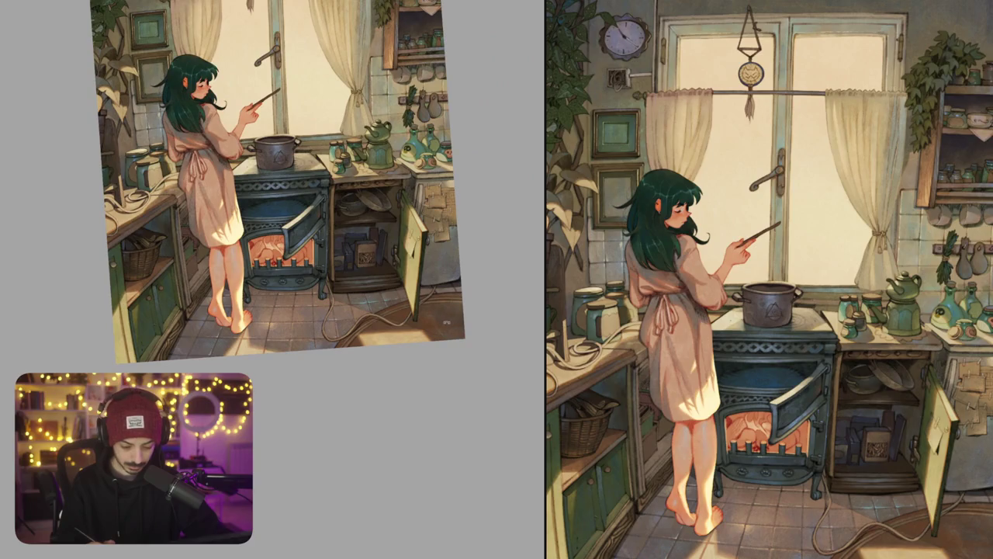
drag(462, 273, 481, 295)
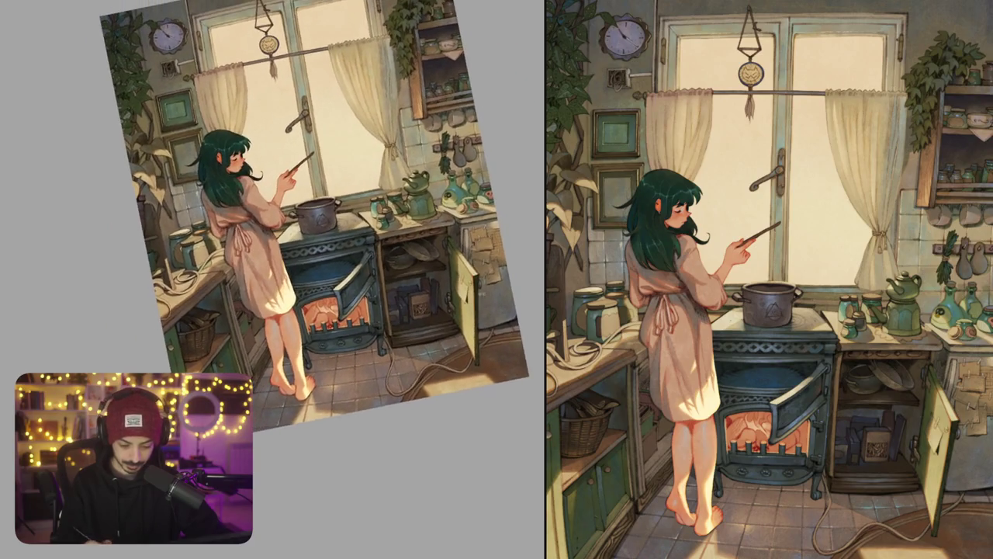
drag(326, 194, 332, 201)
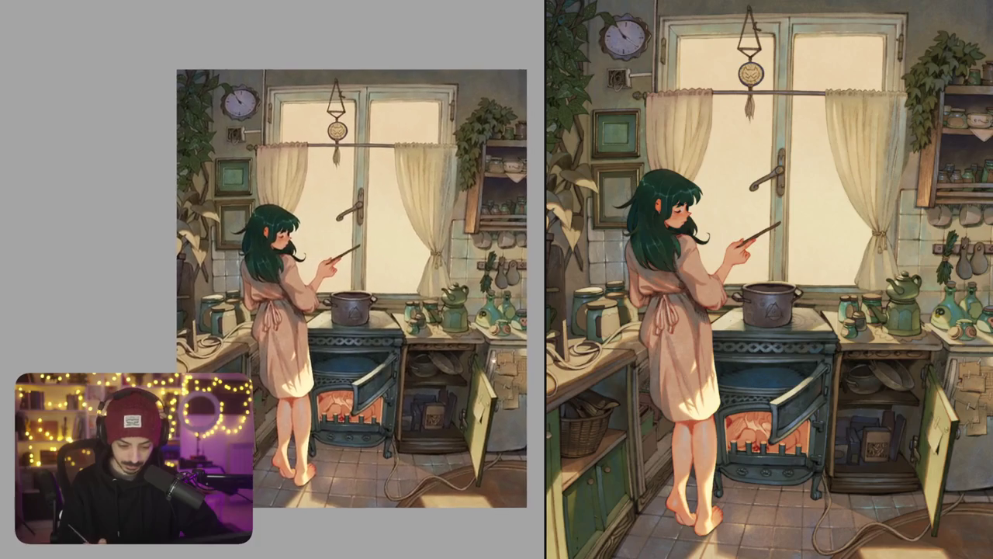
scroll(333, 201, up, 3)
Step: Paint light highlight strokes down the window frame's inner edge
scroll(332, 202, up, 3)
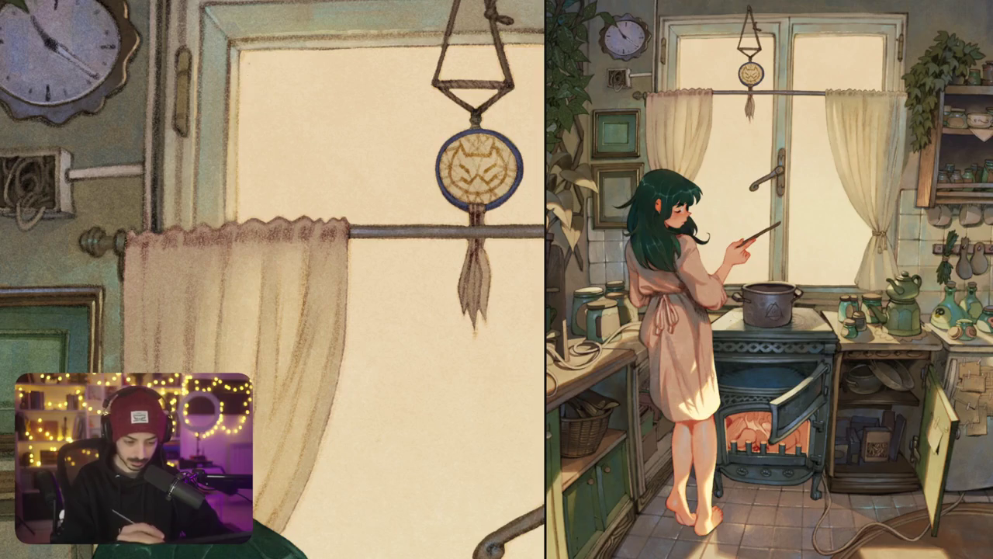
drag(246, 56, 245, 219)
drag(248, 92, 260, 178)
drag(263, 125, 272, 174)
mouse_move(272, 138)
mouse_down()
mouse_move(276, 182)
mouse_move(264, 205)
mouse_move(252, 202)
mouse_move(273, 226)
mouse_up()
Step: Add thin dark strokes along the frame's inner edge and just inside the window
drag(271, 185, 279, 206)
drag(279, 146, 285, 195)
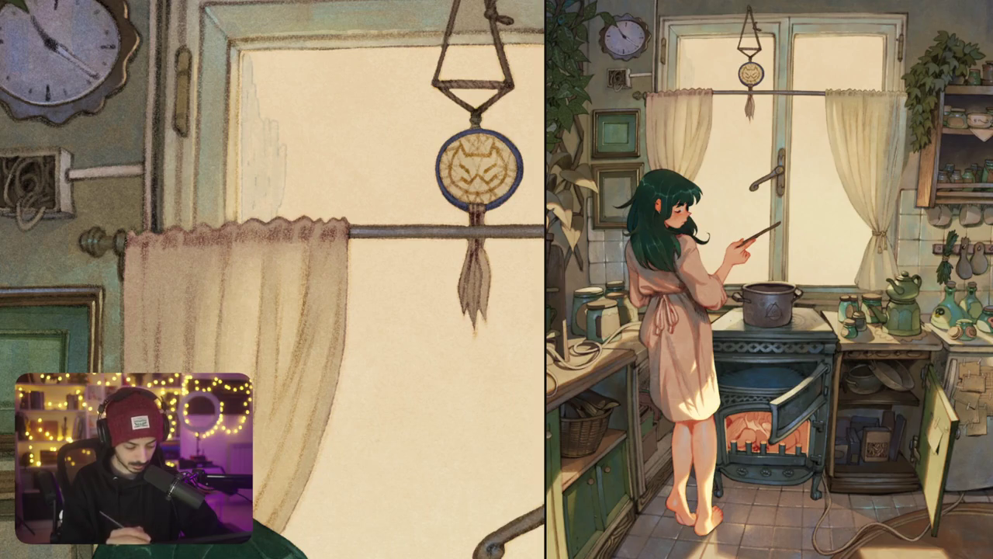
drag(310, 108, 346, 170)
mouse_move(299, 135)
mouse_down()
mouse_move(301, 178)
mouse_move(318, 216)
mouse_up()
drag(324, 152, 333, 231)
drag(299, 179, 304, 195)
drag(274, 280, 284, 304)
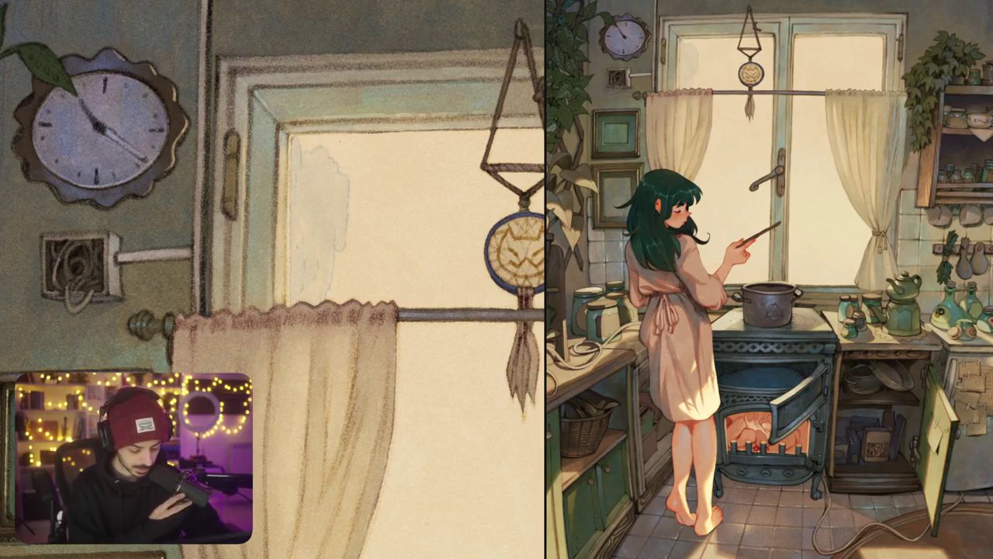
Step: Paint vertical grey-blue wash strokes across the window glass to its right edge
drag(346, 163, 348, 242)
drag(356, 180, 357, 252)
drag(363, 165, 370, 249)
mouse_move(376, 171)
mouse_down()
mouse_move(379, 250)
mouse_move(394, 259)
mouse_up()
mouse_move(410, 185)
mouse_down()
mouse_move(416, 241)
mouse_move(426, 235)
mouse_up()
mouse_move(438, 190)
mouse_down()
mouse_move(444, 271)
mouse_move(458, 269)
mouse_up()
mouse_move(462, 213)
mouse_down()
mouse_move(464, 278)
mouse_move(476, 275)
mouse_up()
drag(481, 232, 482, 266)
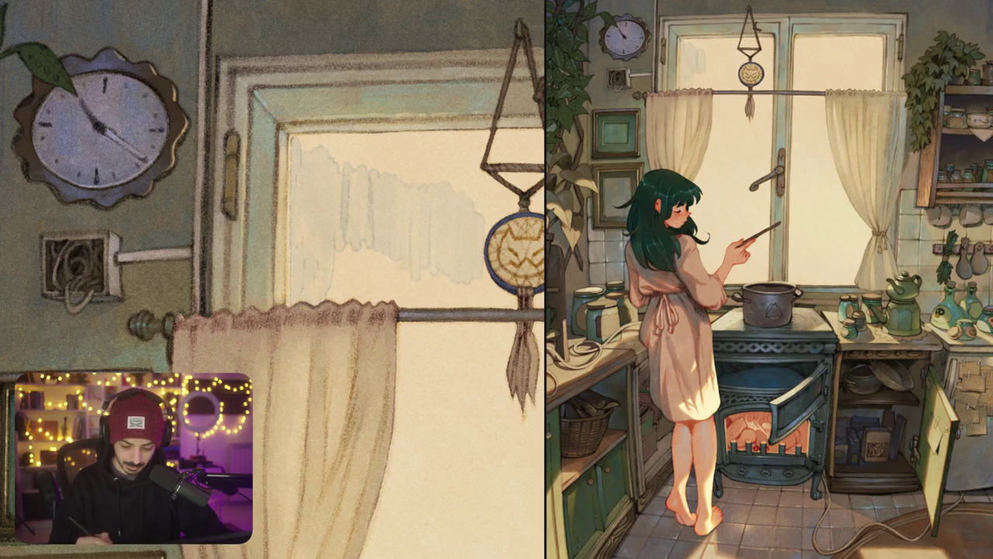
Step: Extend the grey-blue wash down and left, then dab darker paint at its top-left
drag(397, 273, 398, 292)
drag(377, 245, 380, 291)
mouse_move(362, 227)
mouse_down()
mouse_move(363, 290)
mouse_move(349, 276)
mouse_up()
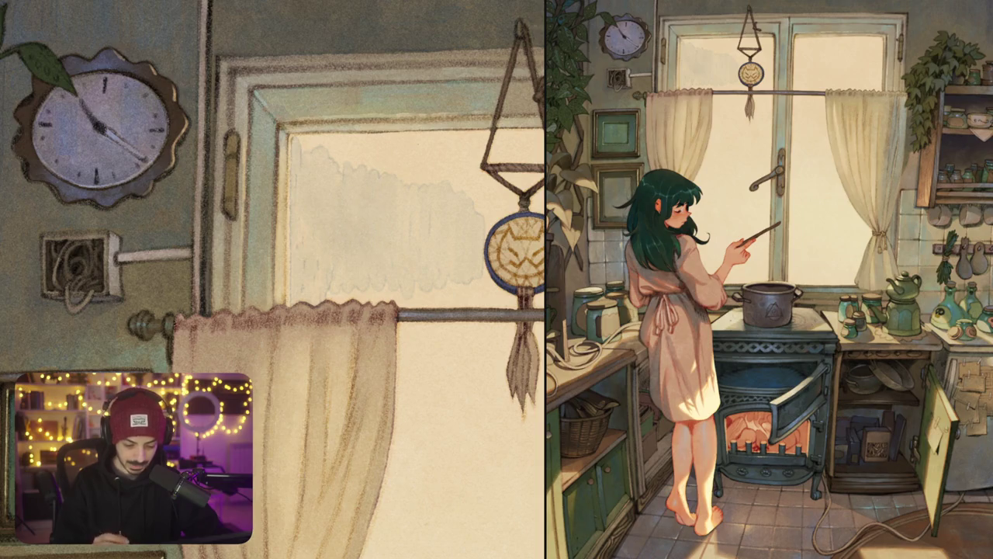
drag(271, 279, 292, 321)
mouse_move(323, 177)
mouse_down()
mouse_move(339, 181)
mouse_move(326, 203)
mouse_move(429, 180)
mouse_up()
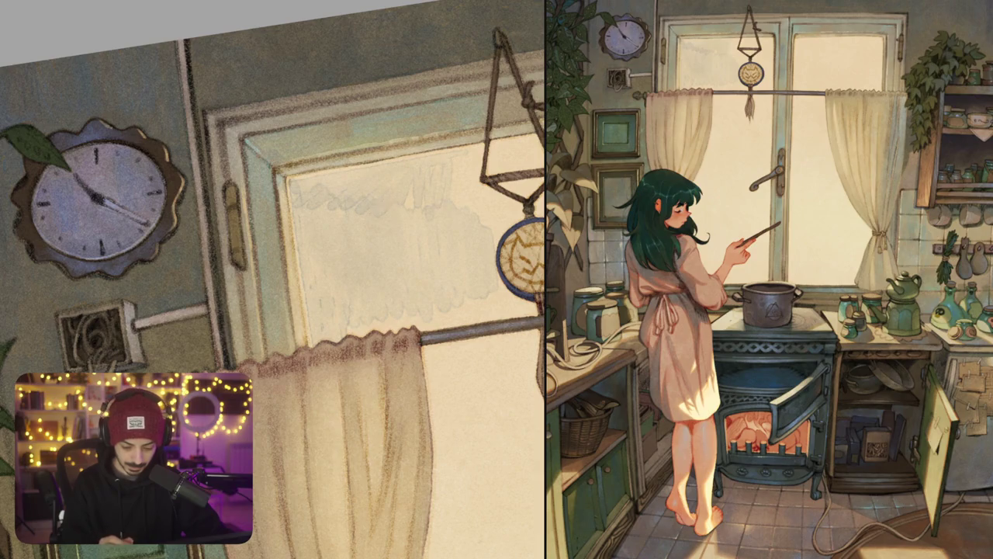
scroll(272, 279, down, 5)
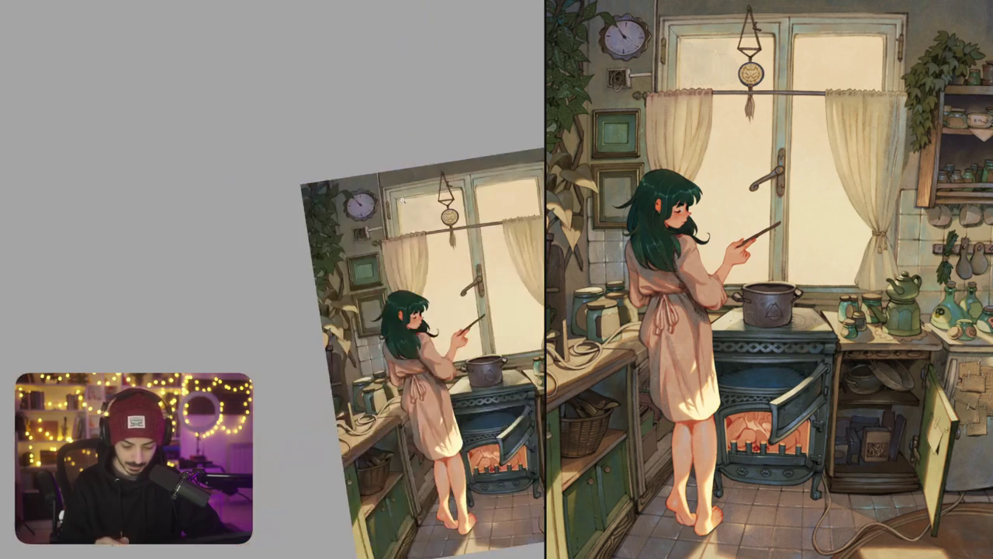
Step: Add darker vertical strokes to the window wash, moving right across the glass
scroll(366, 203, up, 5)
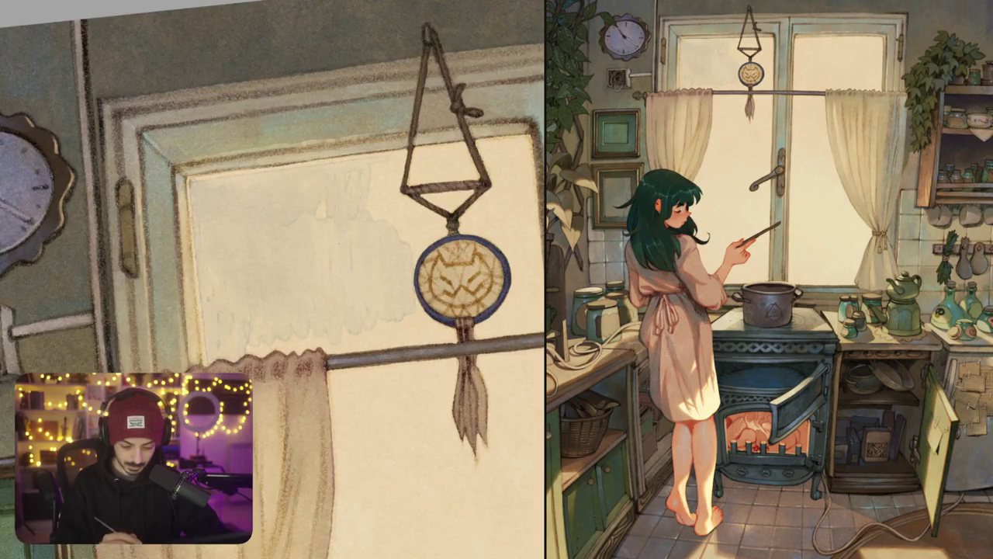
drag(383, 172, 402, 234)
drag(406, 195, 419, 247)
drag(425, 209, 426, 224)
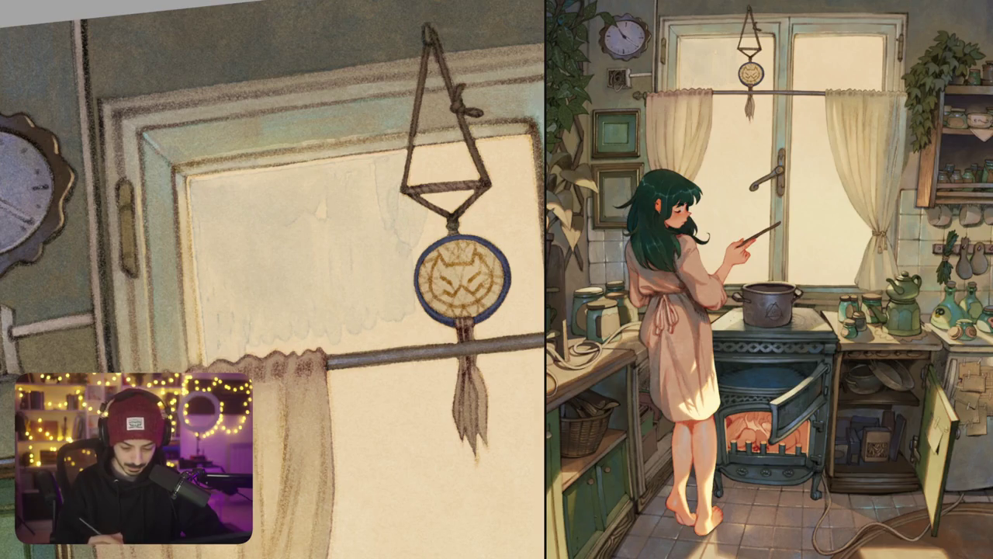
Step: Darken the top of the dreamcatcher circle and the curtain rod beside it
mouse_move(310, 279)
mouse_down()
mouse_move(244, 256)
mouse_move(279, 265)
mouse_up()
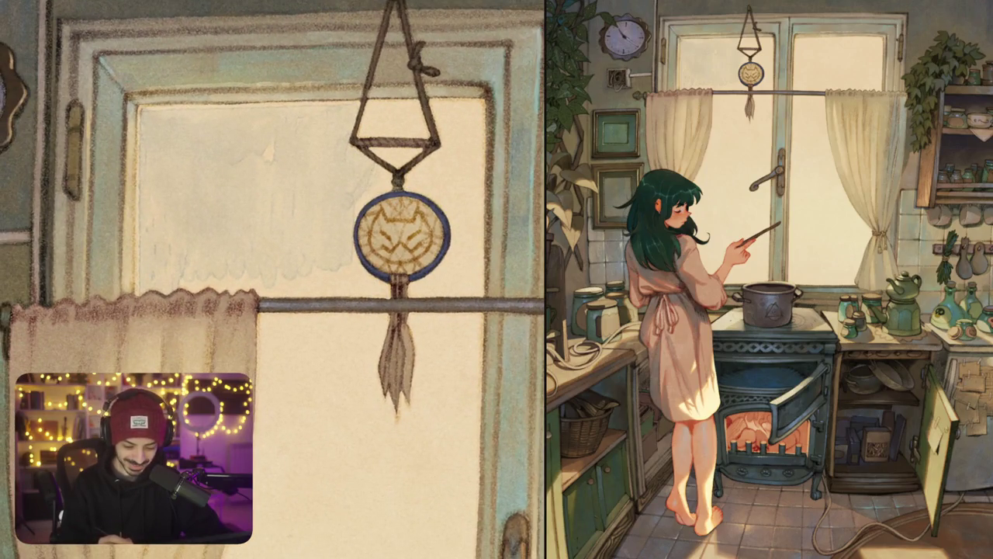
drag(389, 189, 370, 197)
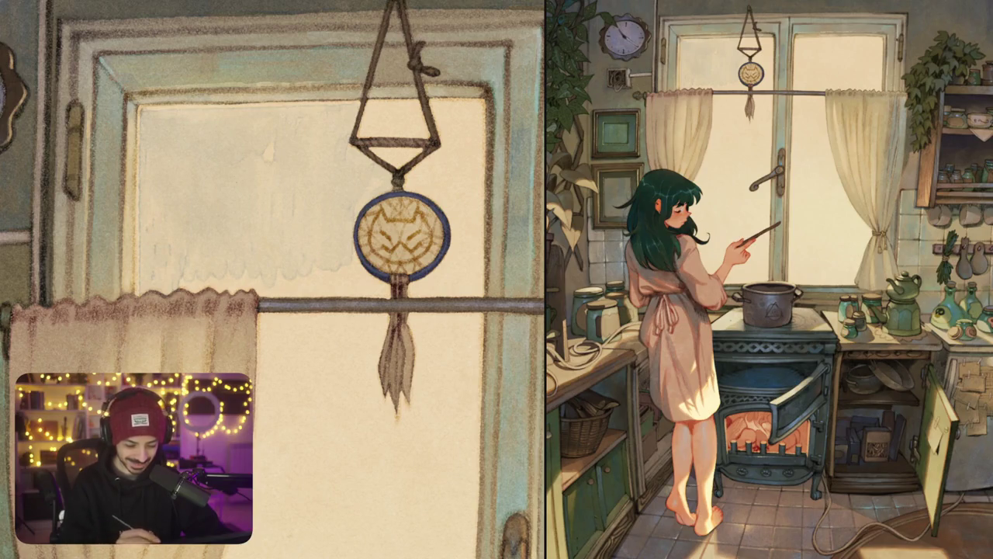
mouse_move(310, 280)
mouse_down()
mouse_move(279, 256)
mouse_move(326, 232)
mouse_up()
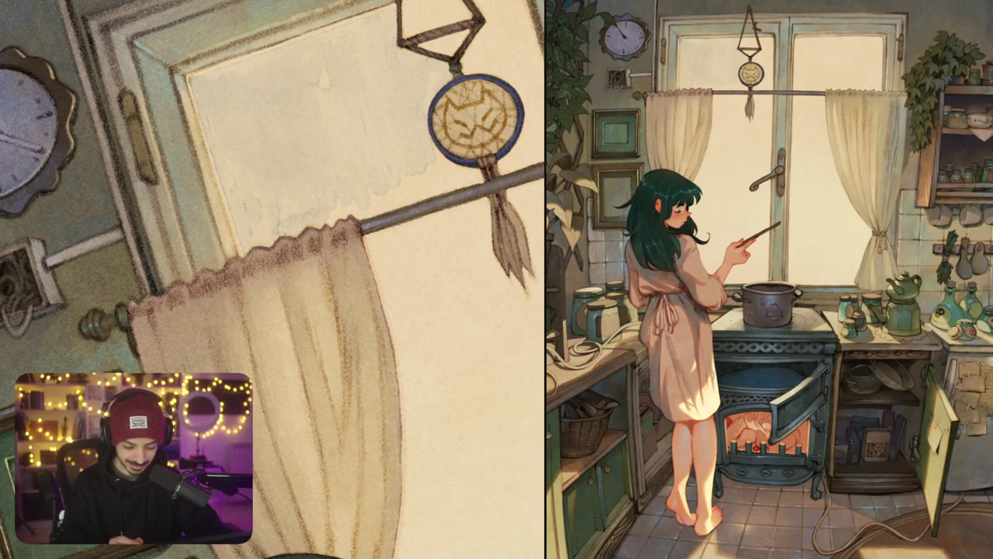
drag(419, 199, 475, 177)
drag(408, 179, 391, 195)
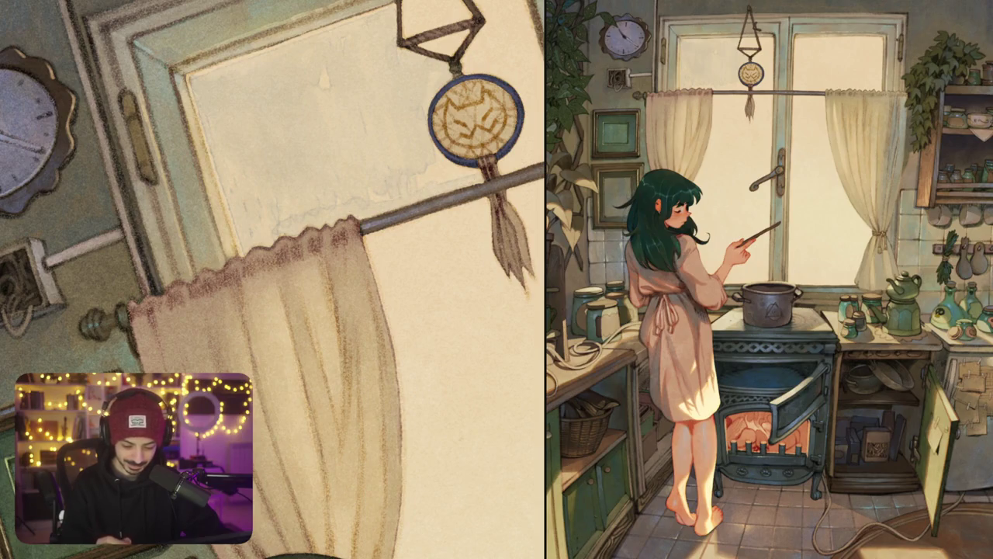
mouse_move(428, 158)
mouse_down()
mouse_move(432, 182)
mouse_move(449, 178)
mouse_up()
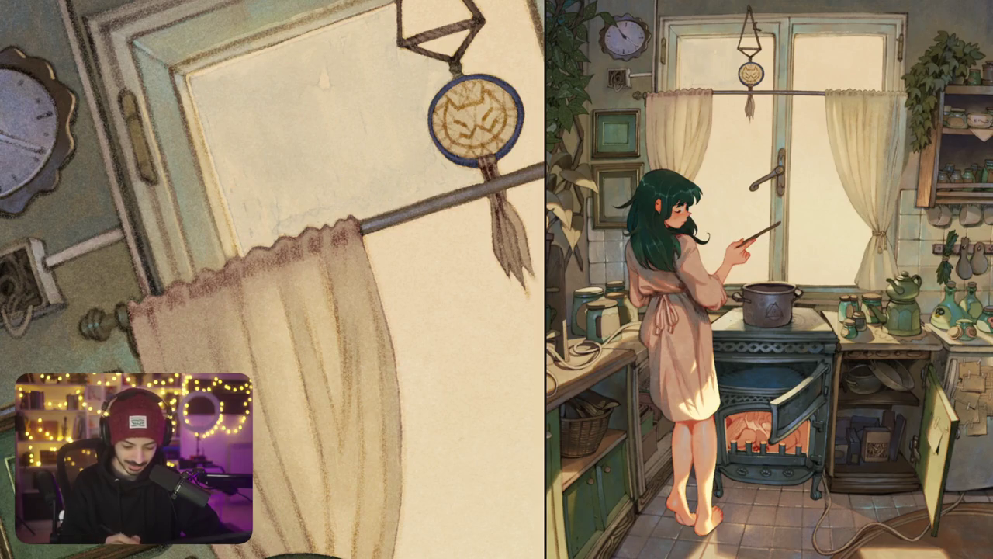
scroll(274, 279, down, 5)
scroll(273, 279, up, 5)
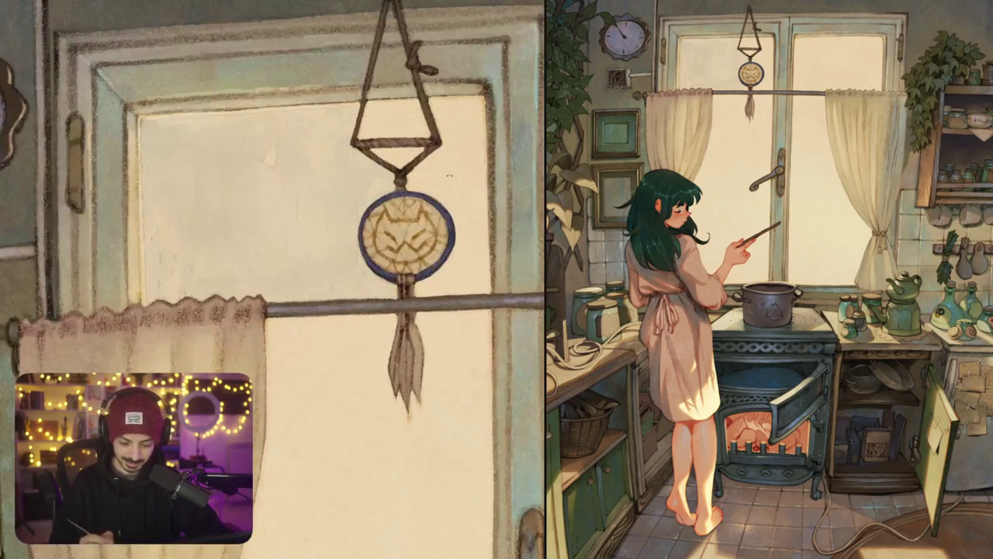
Step: Shade the window glass right of the dreamcatcher and the upper glass with faint grey strokes
drag(419, 163, 428, 194)
drag(454, 149, 456, 179)
drag(464, 163, 461, 222)
mouse_move(468, 109)
mouse_down()
mouse_move(471, 144)
mouse_move(438, 134)
mouse_up()
mouse_move(432, 98)
mouse_down()
mouse_move(435, 113)
mouse_move(455, 102)
mouse_up()
mouse_move(460, 101)
mouse_down()
mouse_move(471, 106)
mouse_move(481, 173)
mouse_up()
Step: Darken the pane's right edge and shade the glass near the frame and rod
drag(467, 232, 468, 262)
drag(473, 237, 481, 247)
drag(479, 205, 478, 234)
drag(481, 266, 474, 278)
mouse_move(462, 225)
mouse_down()
mouse_move(454, 263)
mouse_move(431, 284)
mouse_up()
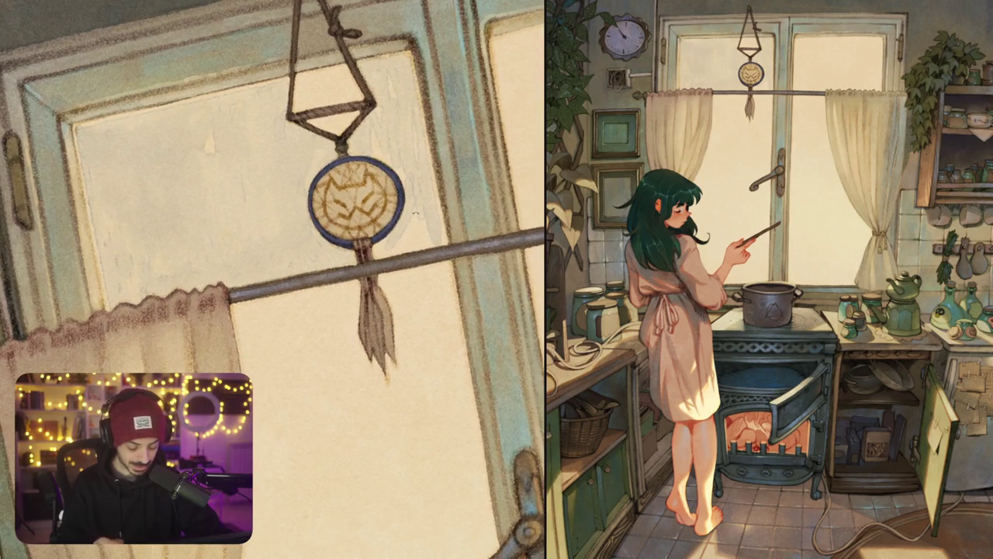
drag(424, 222, 380, 247)
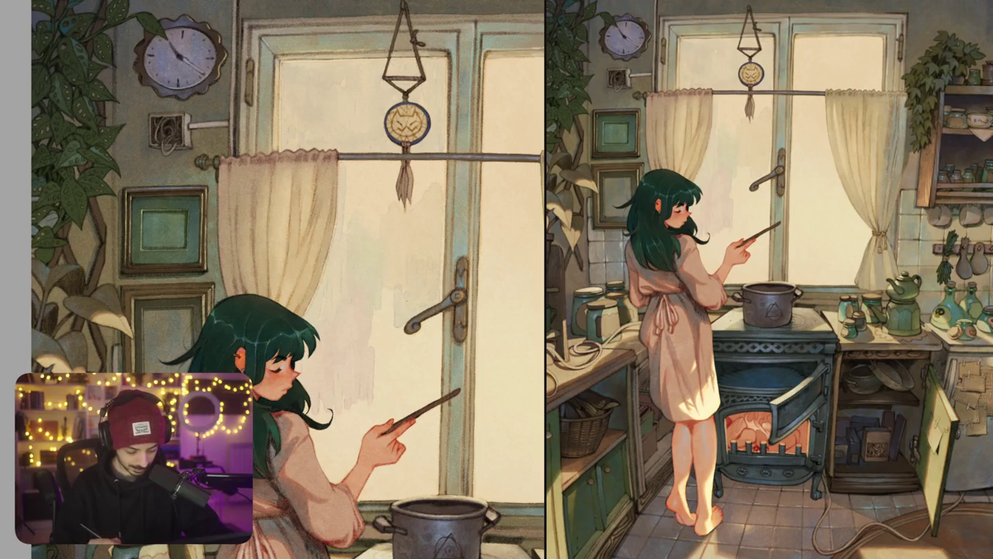
Step: Spread a faint darker wash across the window glass
drag(389, 290, 374, 353)
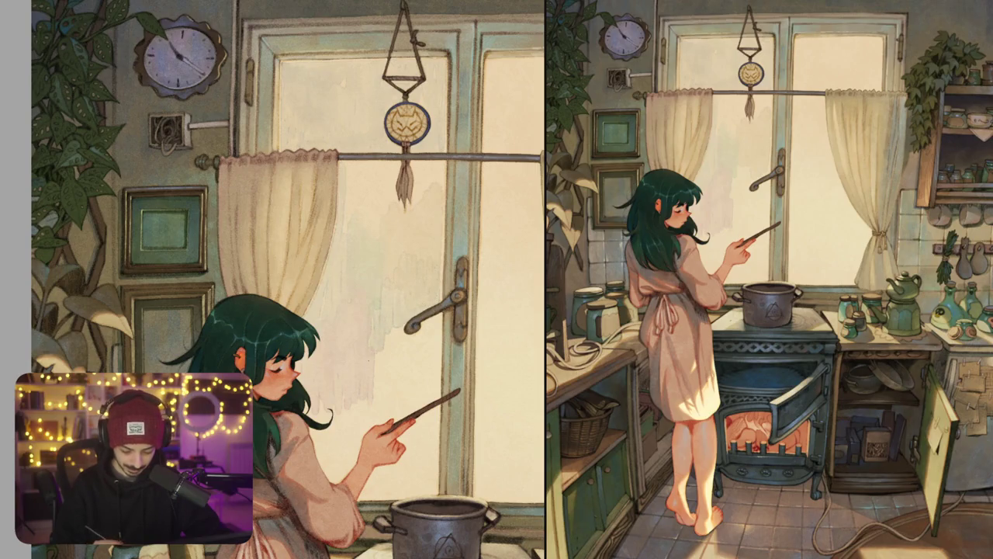
mouse_move(378, 388)
mouse_down()
mouse_move(384, 337)
mouse_move(397, 331)
mouse_up()
mouse_move(401, 365)
mouse_down()
mouse_move(403, 330)
mouse_move(419, 332)
mouse_move(433, 317)
mouse_up()
drag(434, 355, 438, 314)
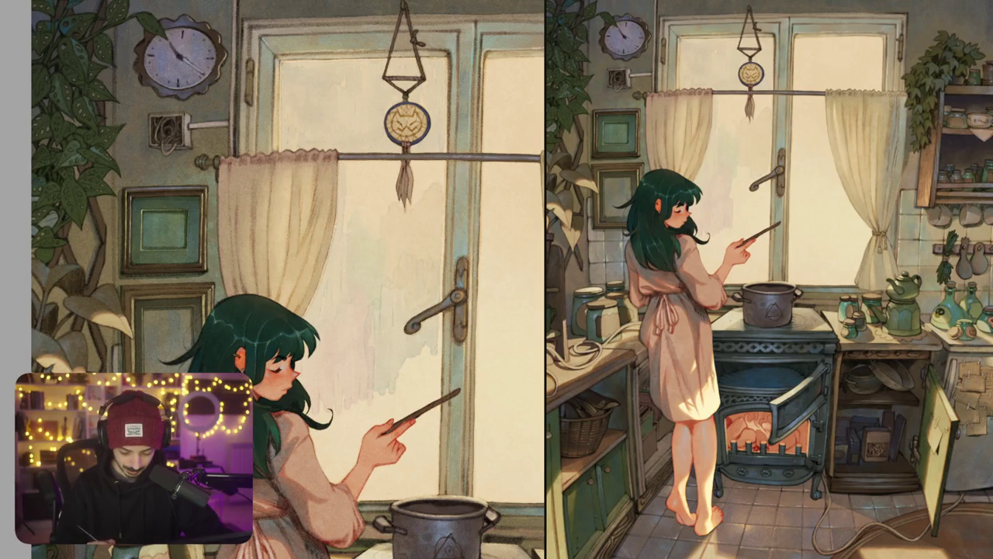
drag(436, 384, 432, 346)
drag(411, 393, 419, 355)
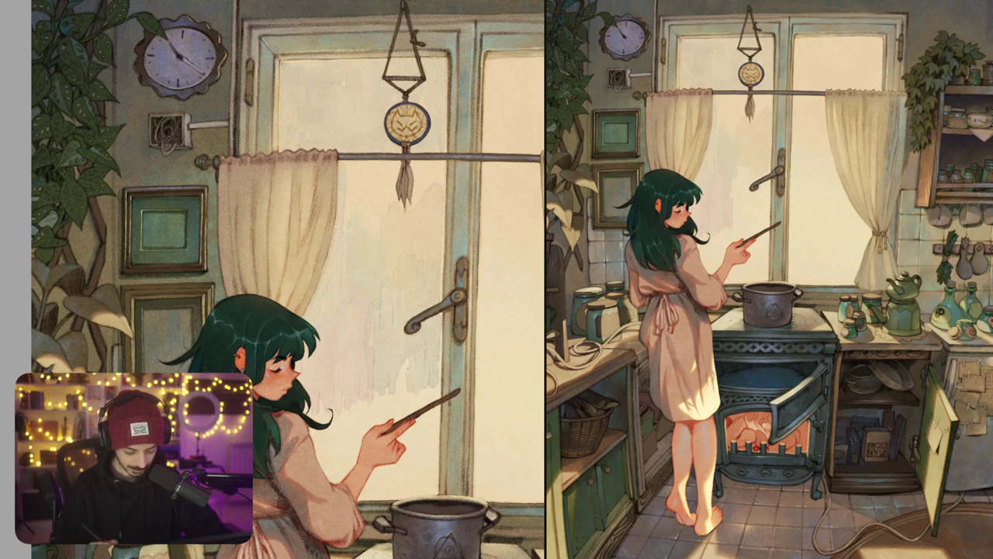
scroll(285, 279, down, 5)
scroll(396, 276, up, 3)
Step: Add faint vertical strokes, then dab darker shading on the glass beside the dreamcatcher tassel
mouse_move(394, 305)
mouse_down()
mouse_move(395, 261)
mouse_move(402, 265)
mouse_up()
drag(406, 313, 405, 249)
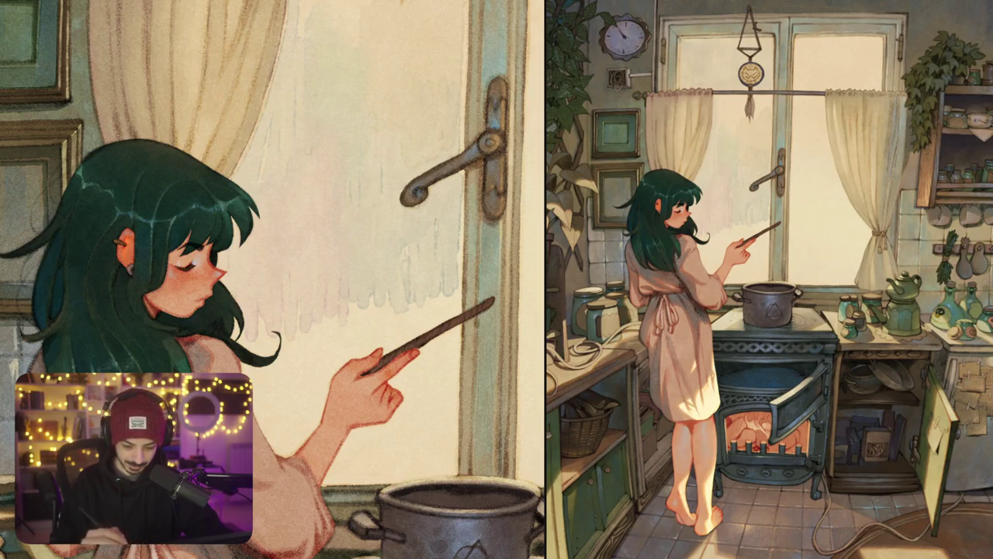
scroll(272, 279, up, 4)
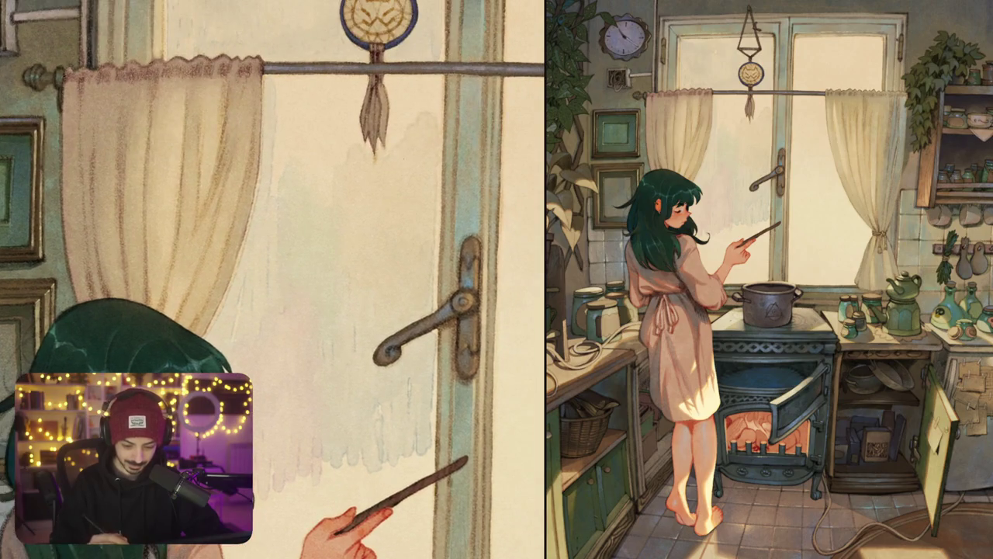
drag(400, 170, 401, 210)
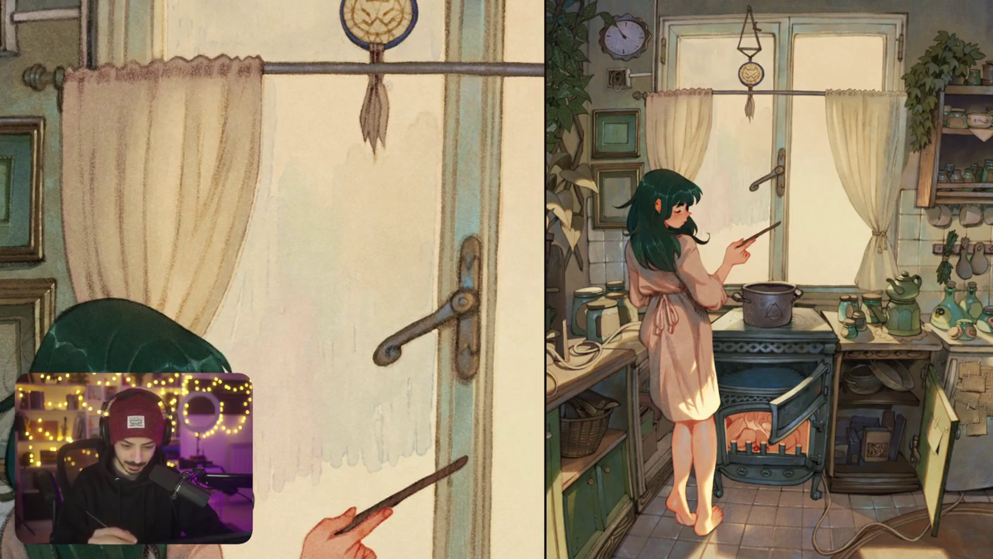
drag(391, 78, 389, 134)
drag(398, 77, 399, 129)
mouse_move(395, 78)
mouse_down()
mouse_move(430, 110)
mouse_move(400, 142)
mouse_move(419, 163)
mouse_move(425, 146)
mouse_up()
scroll(403, 181, down, 5)
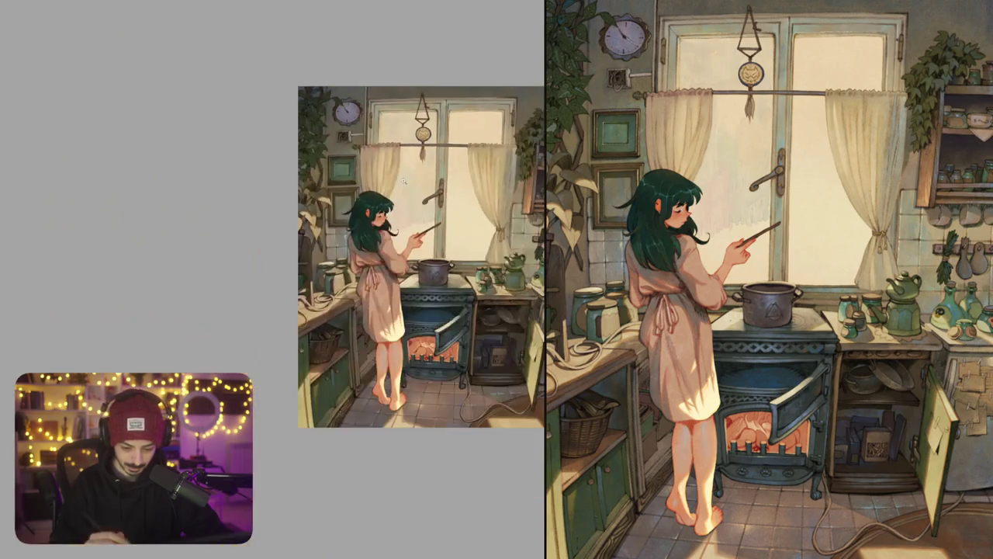
Step: Darken the window glass beside the curtain edge with extra wash strokes
scroll(427, 170, up, 5)
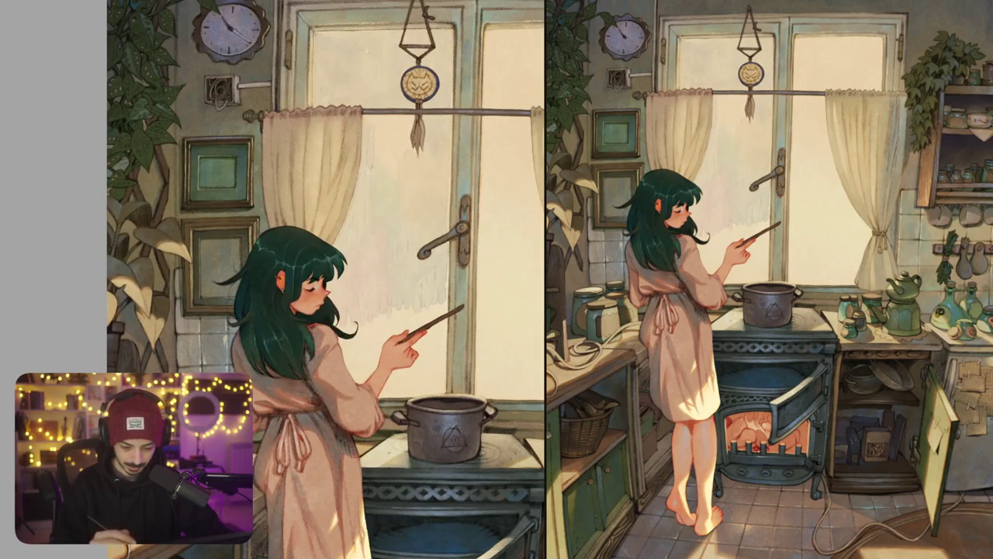
drag(386, 137, 384, 173)
mouse_move(389, 180)
mouse_down()
mouse_move(400, 134)
mouse_move(408, 138)
mouse_up()
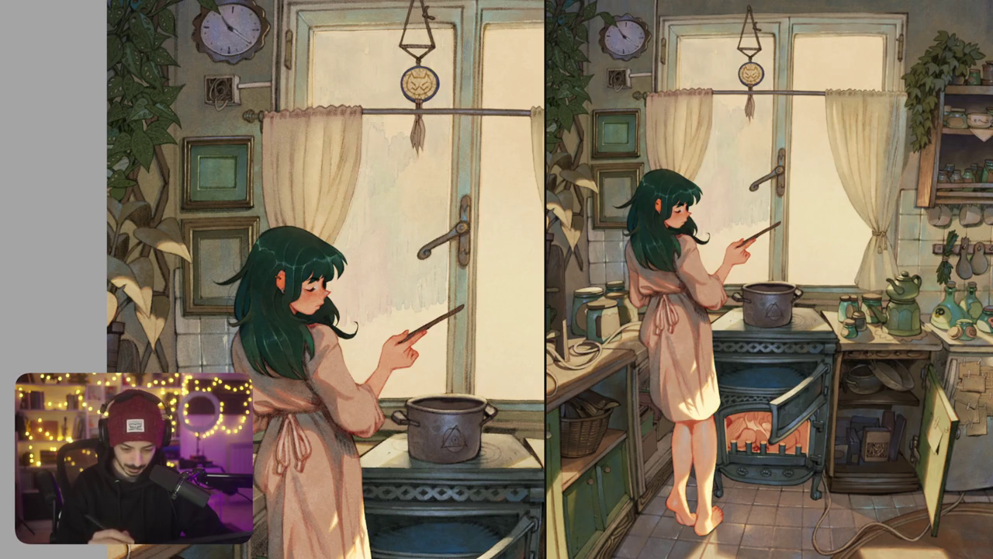
scroll(368, 148, up, 2)
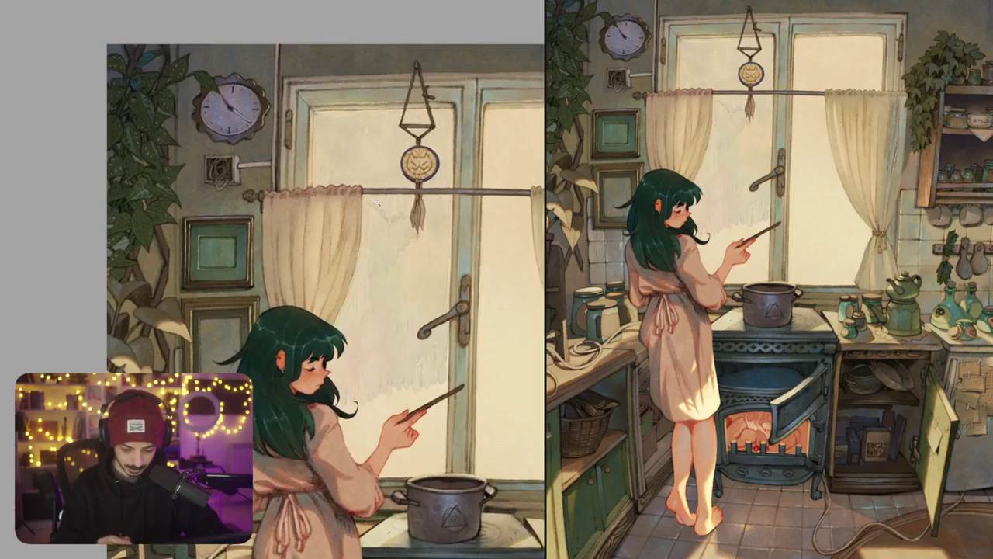
scroll(368, 148, up, 5)
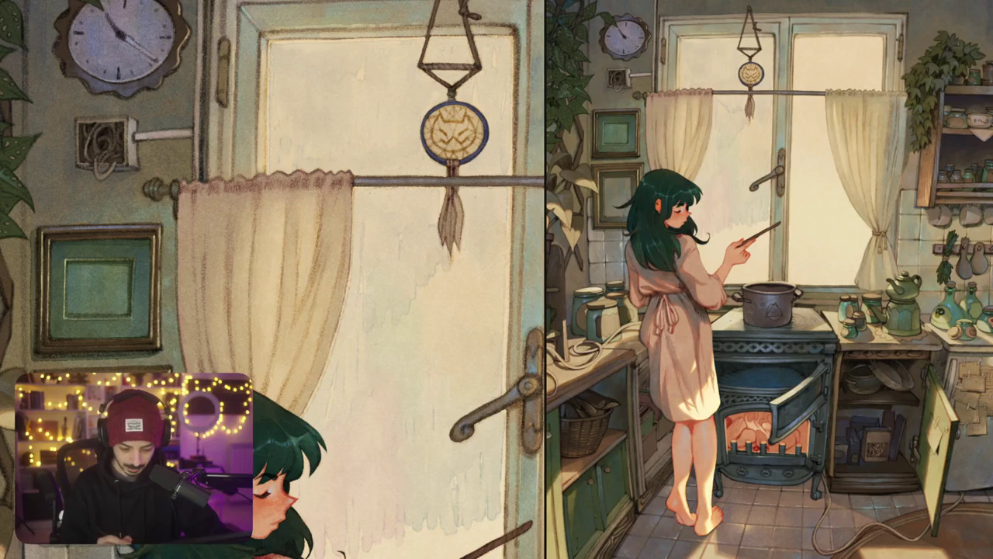
Step: Rotate the canvas to check, then add a faint stroke and small dark mark near the handle
drag(326, 256, 370, 227)
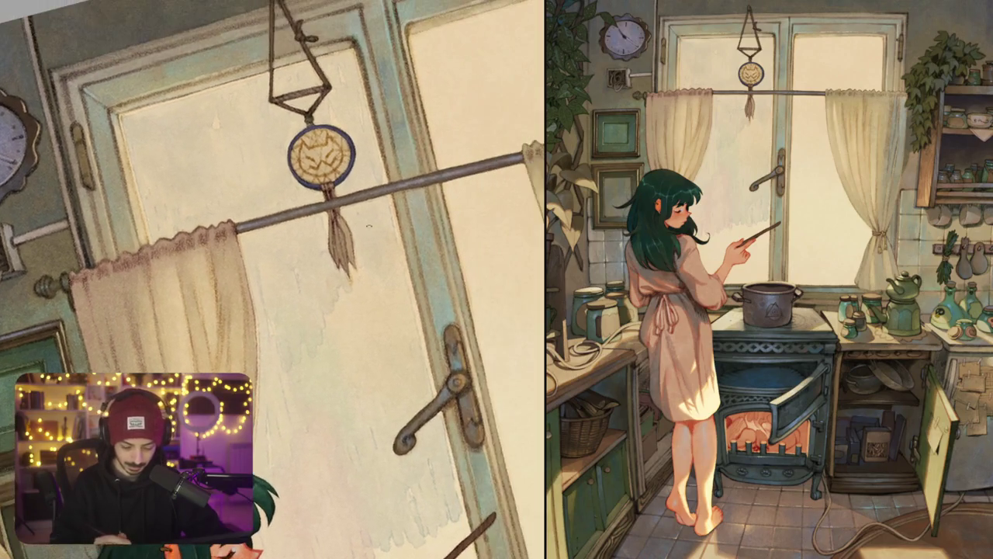
drag(365, 232, 398, 182)
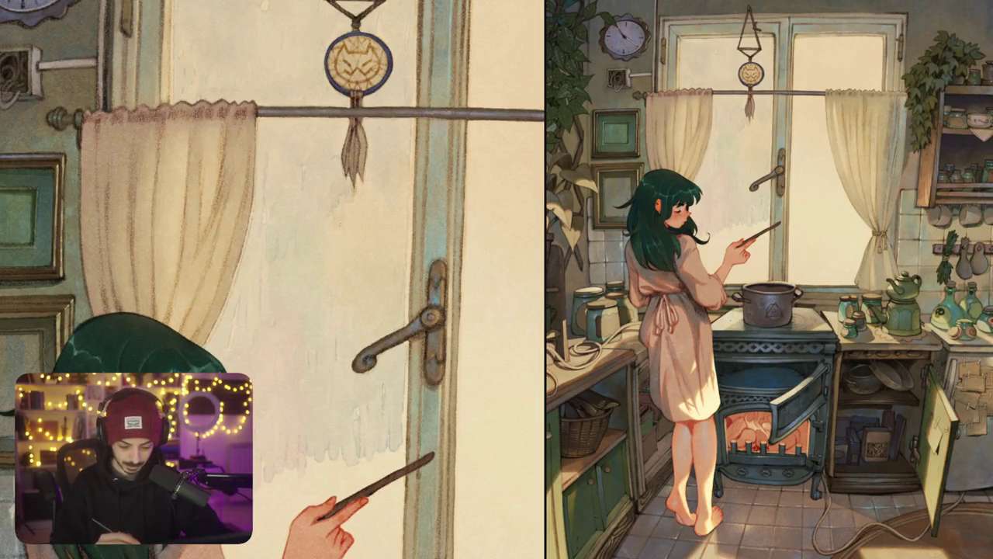
drag(361, 245, 380, 198)
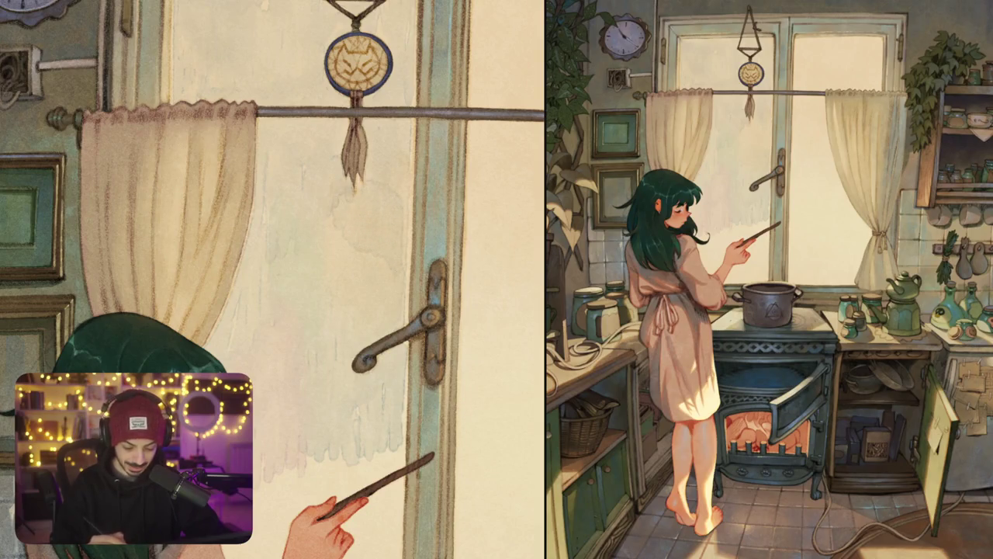
drag(394, 308, 405, 293)
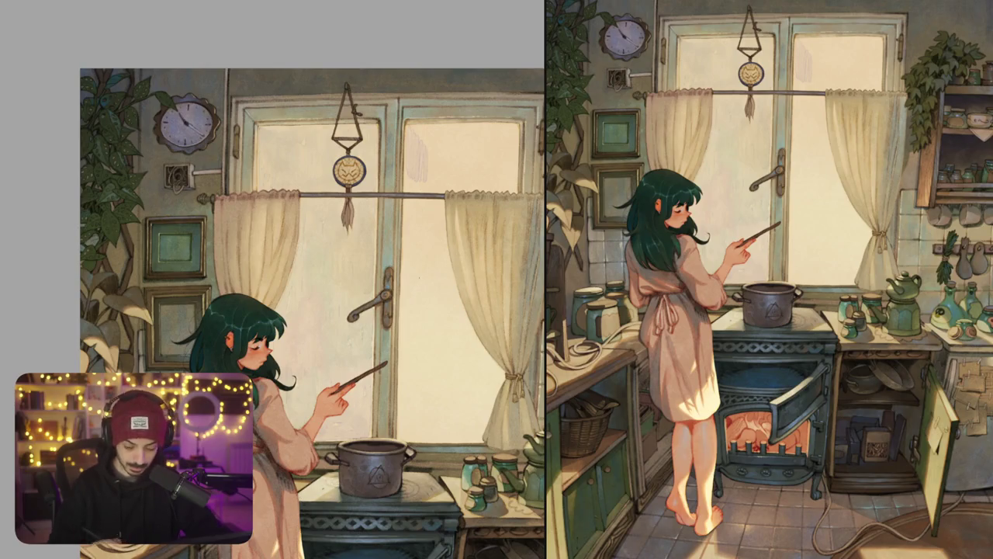
Step: Paint vertical pink watercolour strokes widening the patch across the upper right pane
drag(451, 159, 492, 161)
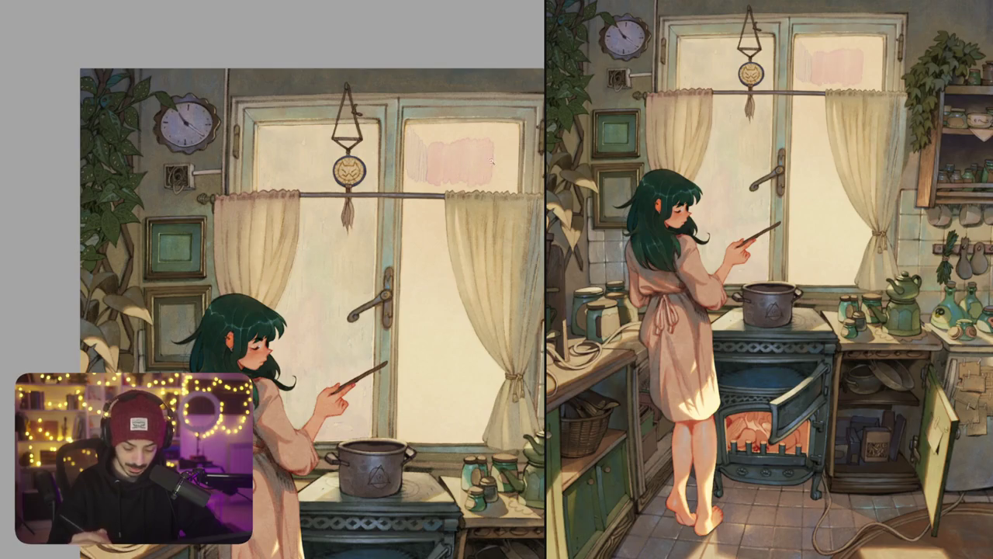
scroll(492, 161, up, 2)
drag(402, 220, 401, 236)
drag(406, 202, 407, 257)
mouse_move(407, 203)
mouse_down()
mouse_move(408, 253)
mouse_move(423, 270)
mouse_up()
drag(427, 222, 426, 278)
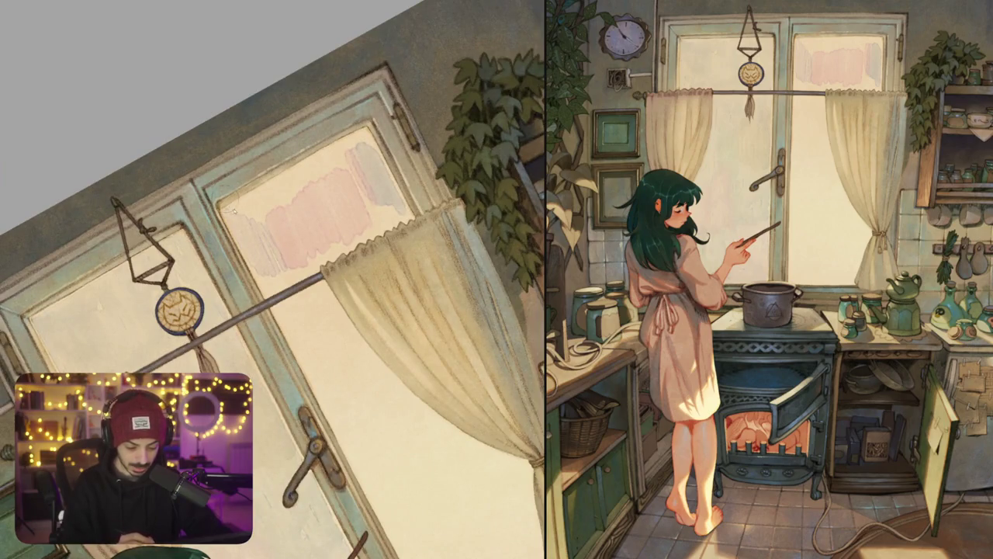
mouse_move(252, 204)
mouse_down()
mouse_move(261, 226)
mouse_move(281, 202)
mouse_move(290, 217)
mouse_up()
Step: Layer mauve strokes over the pink window patch
mouse_move(301, 176)
mouse_down()
mouse_move(309, 200)
mouse_move(312, 178)
mouse_up()
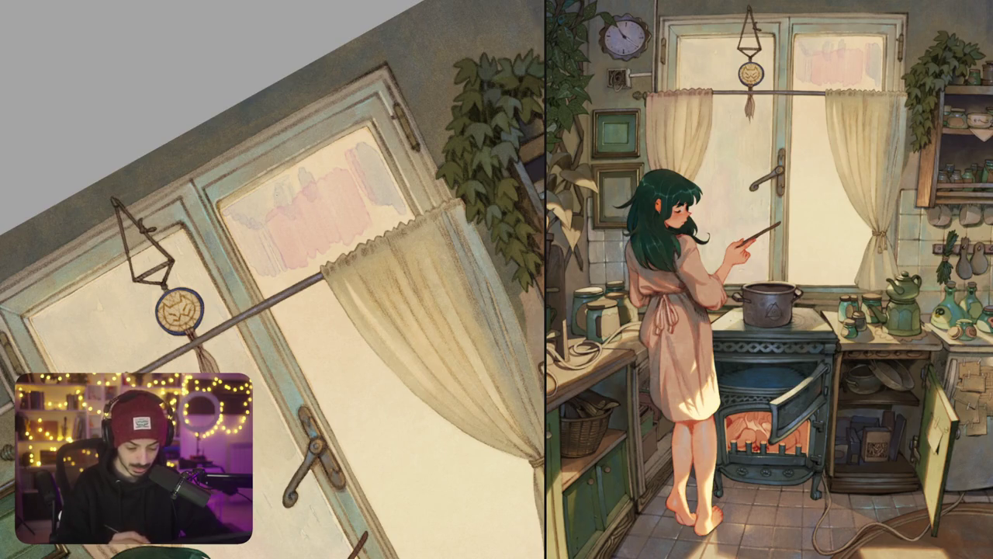
mouse_move(283, 172)
mouse_down()
mouse_move(293, 182)
mouse_move(335, 171)
mouse_move(326, 183)
mouse_move(303, 180)
mouse_up()
drag(315, 192, 337, 158)
mouse_move(337, 179)
mouse_down()
mouse_move(344, 147)
mouse_move(347, 157)
mouse_up()
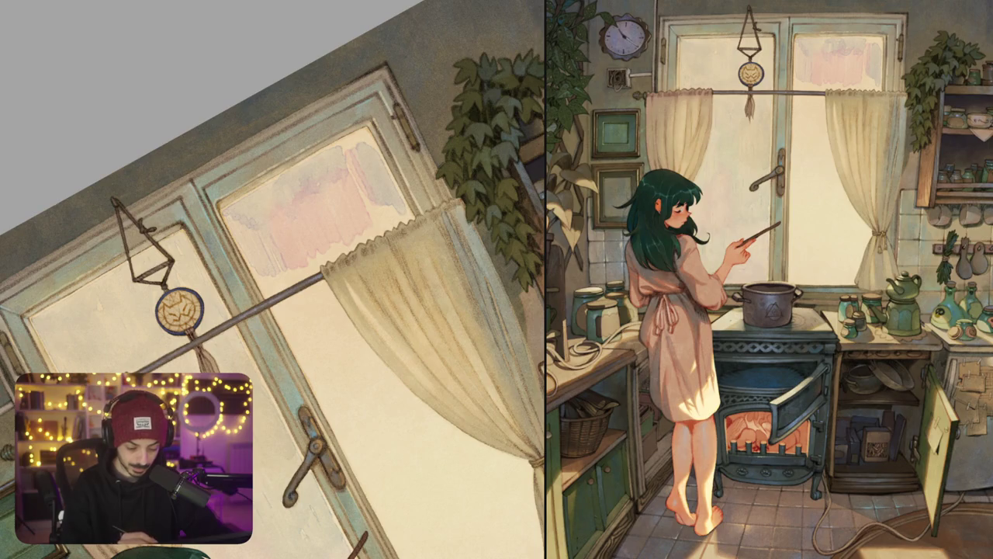
Step: Darken the patch's top edge with darker vertical strokes at its upper right
scroll(271, 280, up, 2)
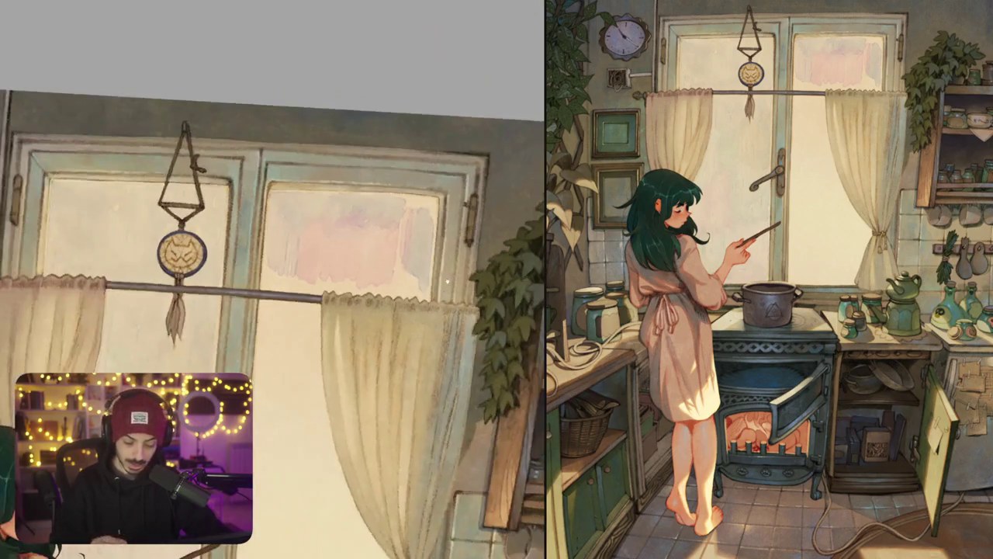
scroll(271, 280, up, 2)
scroll(272, 279, up, 2)
mouse_move(388, 174)
mouse_down()
mouse_move(442, 162)
mouse_move(431, 218)
mouse_up()
drag(424, 172, 424, 215)
drag(415, 164, 416, 211)
drag(404, 167, 404, 212)
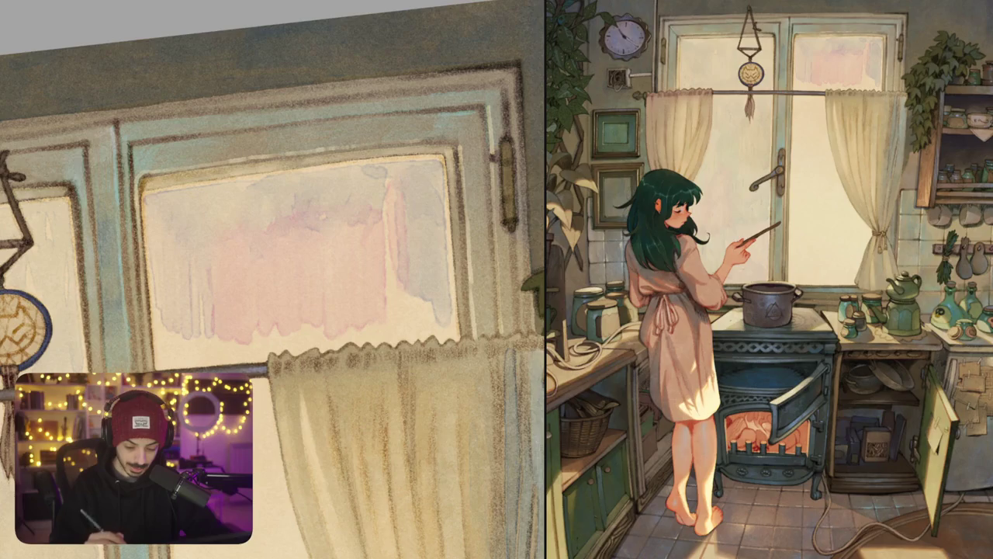
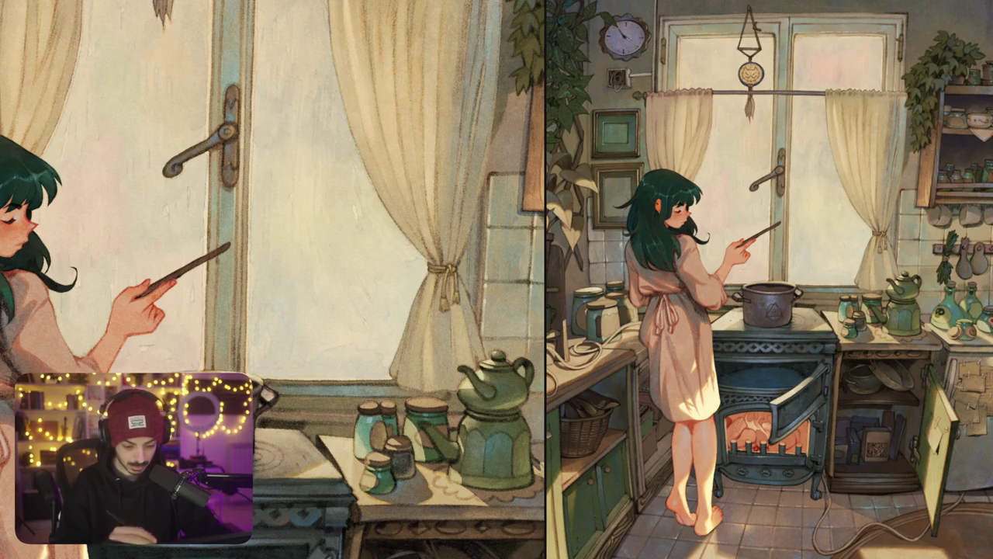
Step: Draw a faint vertical stripe down the window pane, then darken and extend it lower
scroll(271, 280, down, 3)
scroll(233, 232, up, 3)
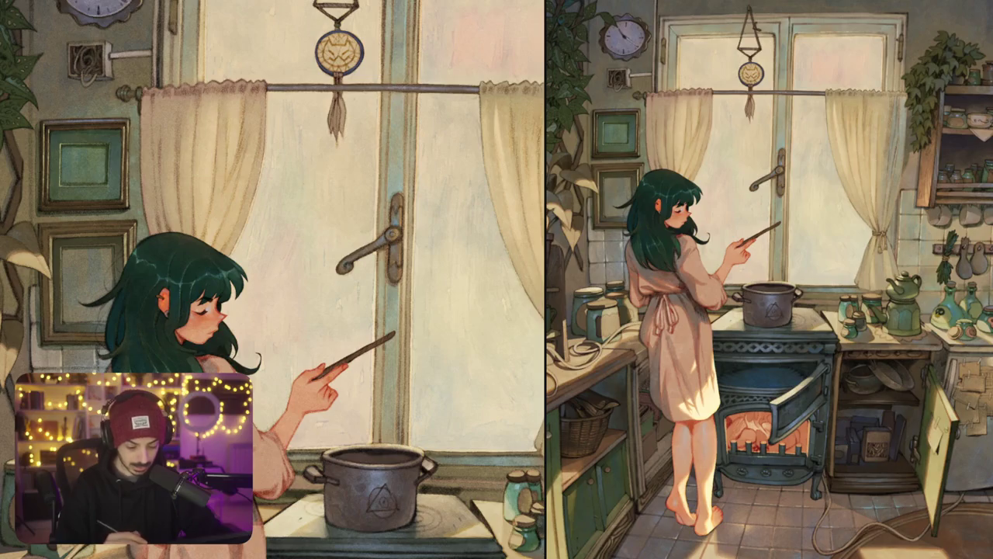
key(ctrl+0)
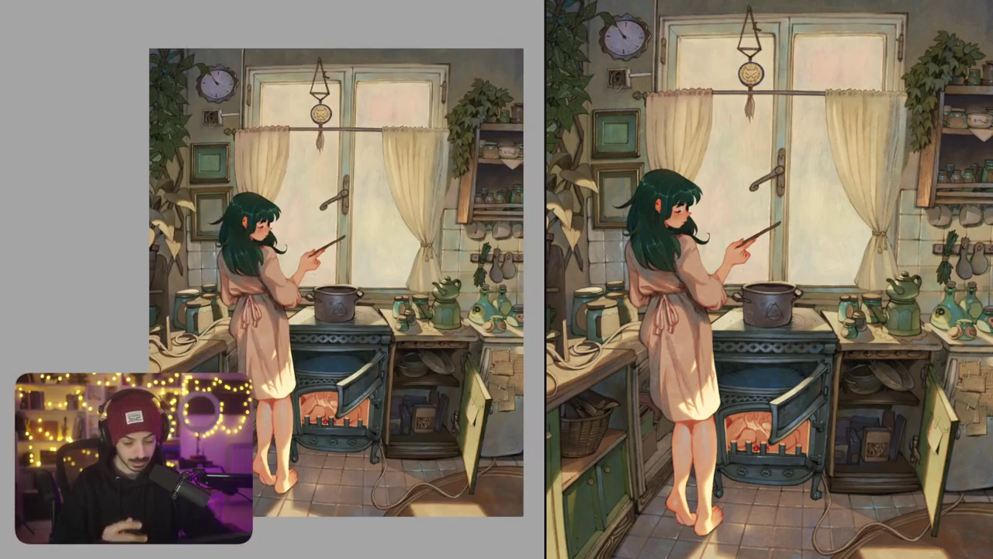
scroll(314, 172, up, 5)
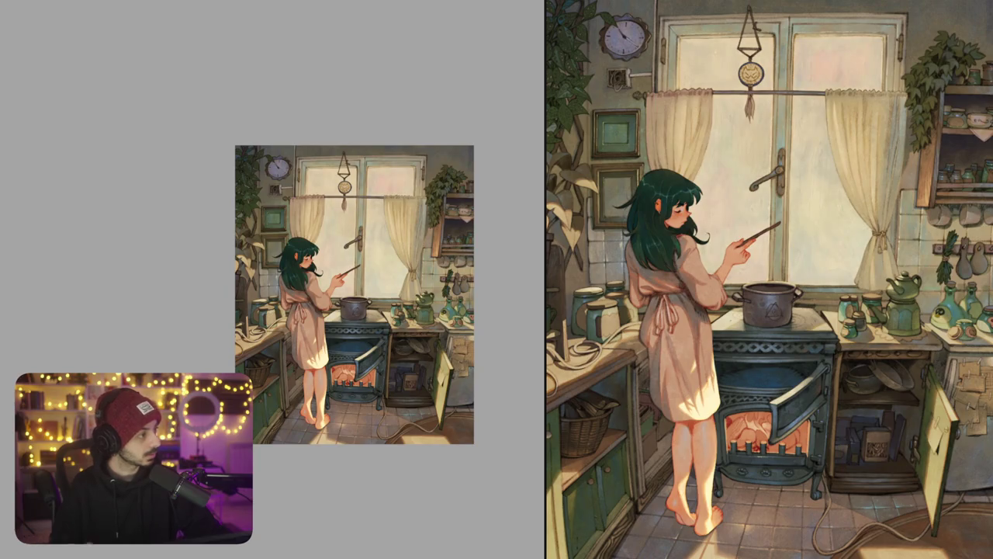
scroll(295, 295, up, 2)
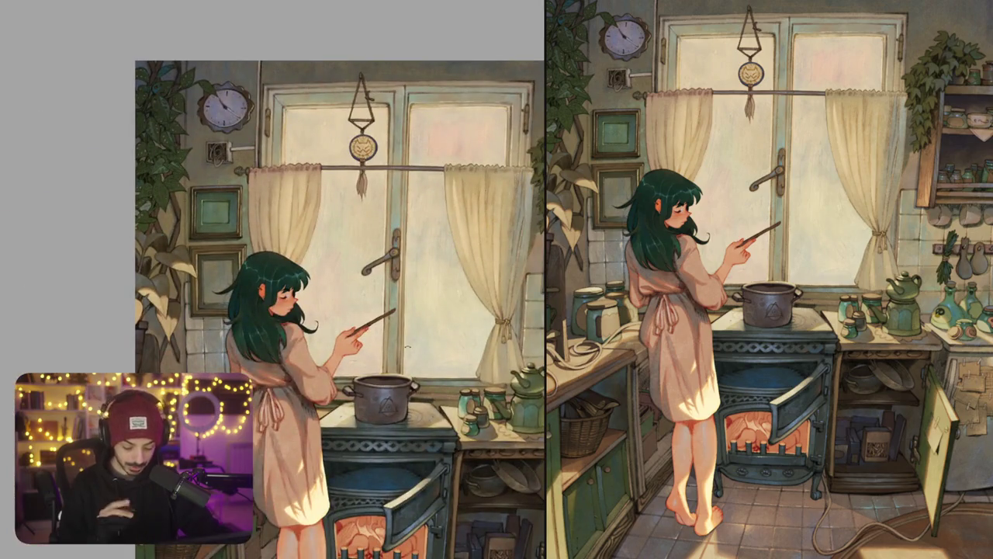
scroll(305, 111, up, 2)
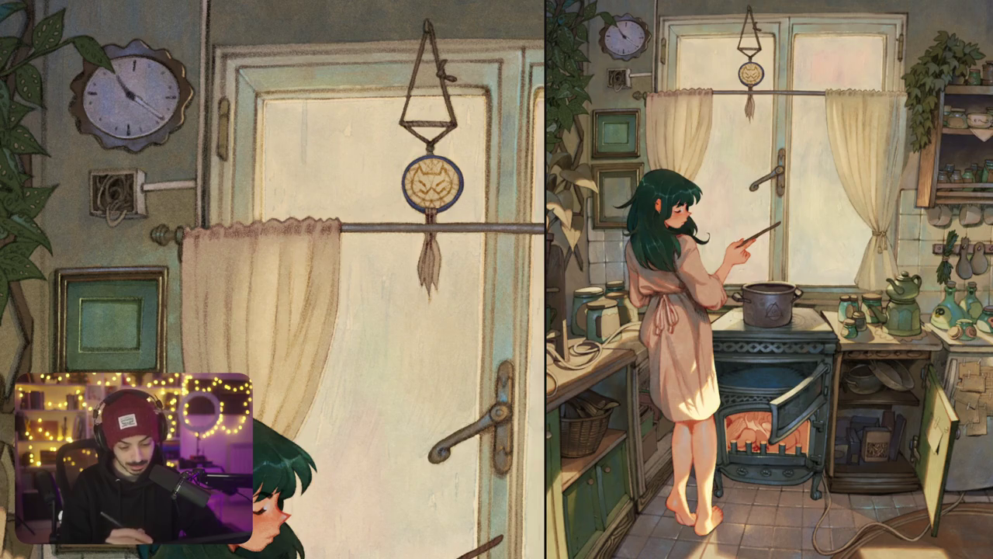
drag(307, 115, 307, 211)
drag(305, 159, 298, 179)
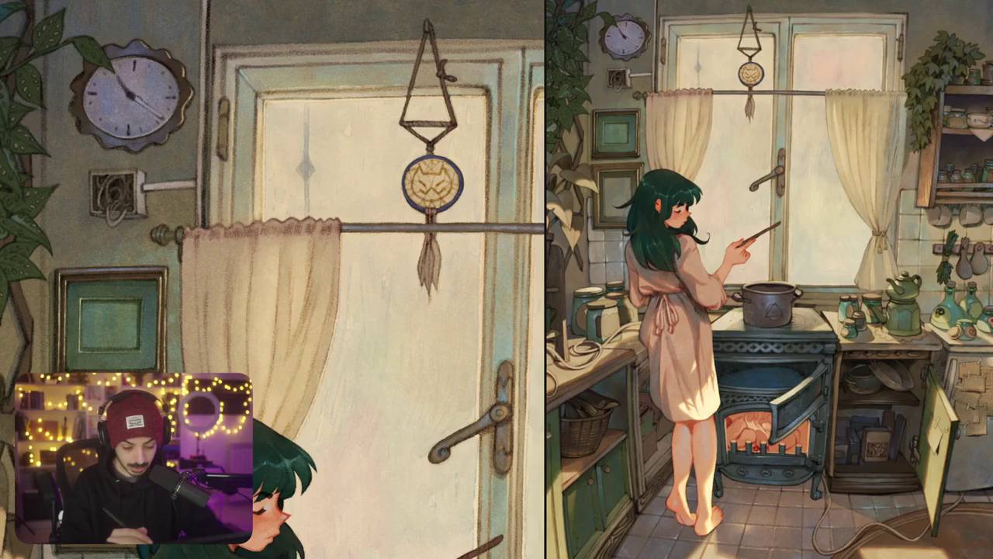
drag(306, 198, 306, 217)
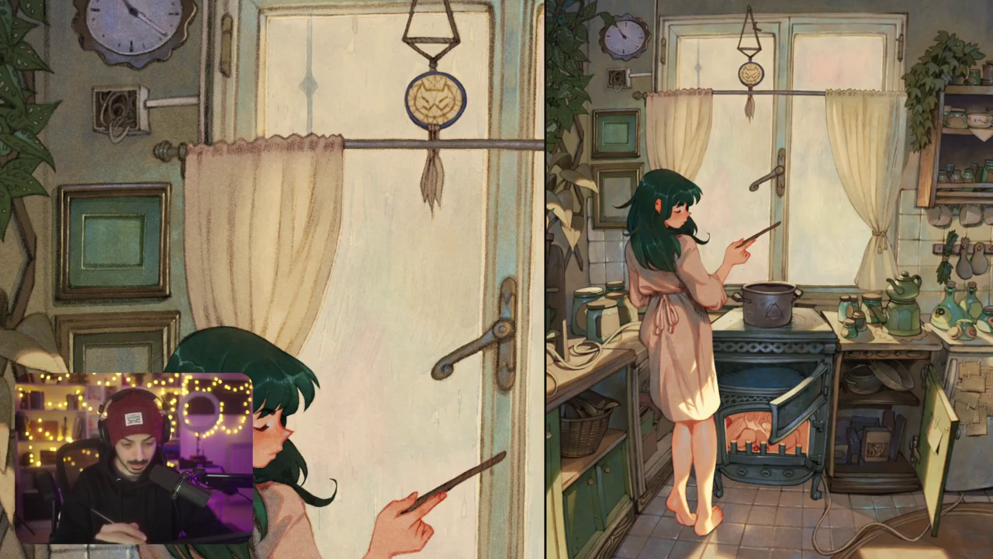
Step: Add dark stripe marks on the pane beside the curtain, extending a thin stripe below the diamond
scroll(273, 280, up, 3)
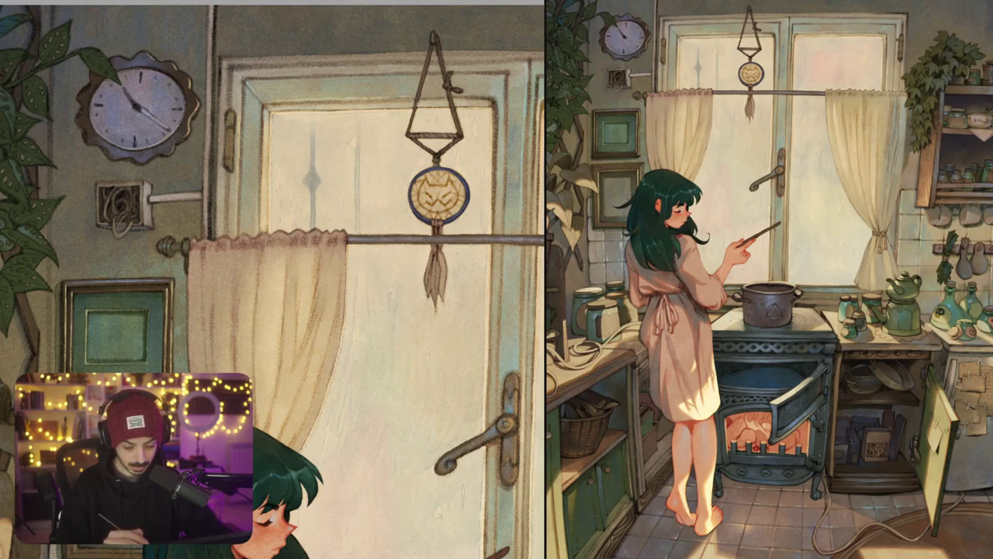
scroll(272, 279, down, 2)
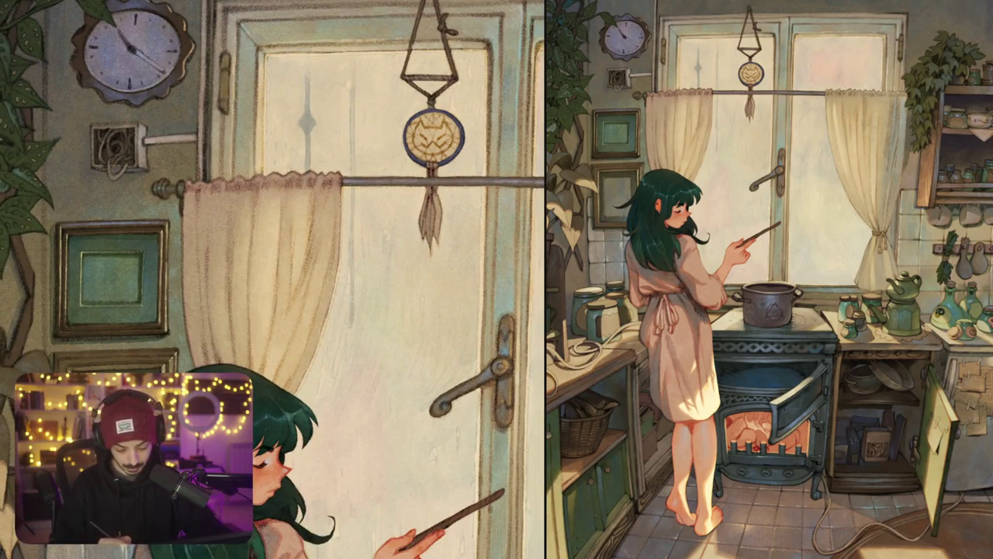
drag(353, 320, 359, 335)
drag(353, 187, 356, 201)
scroll(272, 279, down, 3)
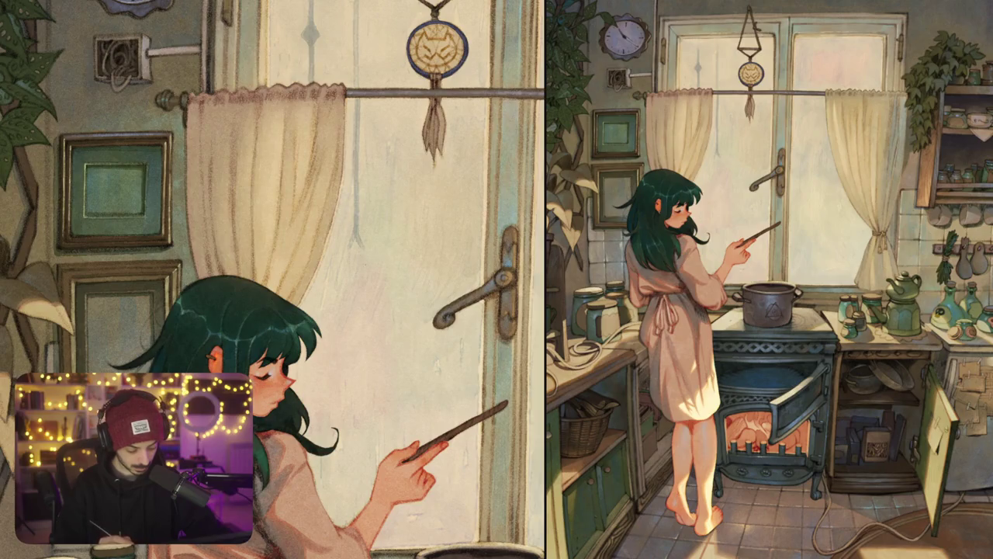
mouse_move(353, 248)
mouse_down()
mouse_move(346, 260)
mouse_move(355, 256)
mouse_up()
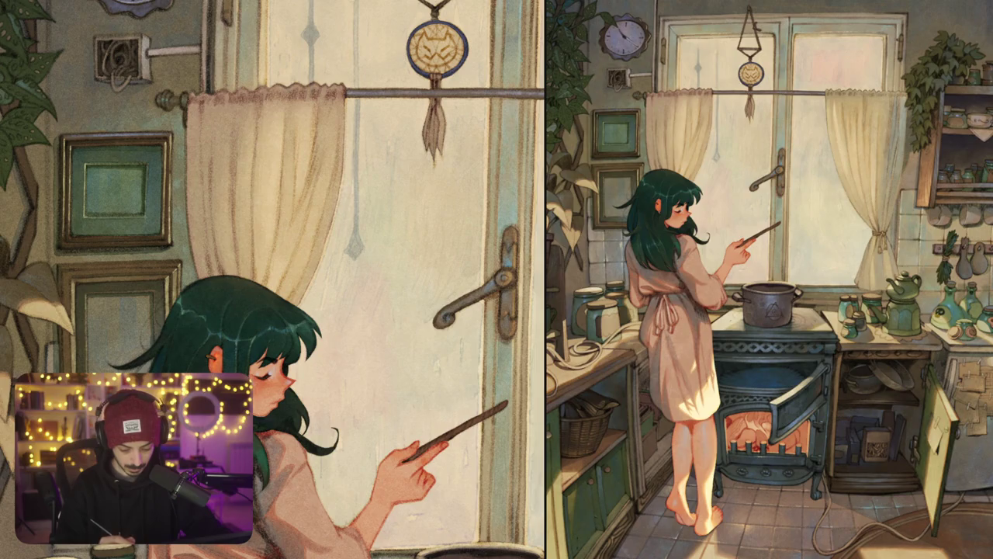
scroll(273, 280, down, 2)
drag(354, 199, 353, 270)
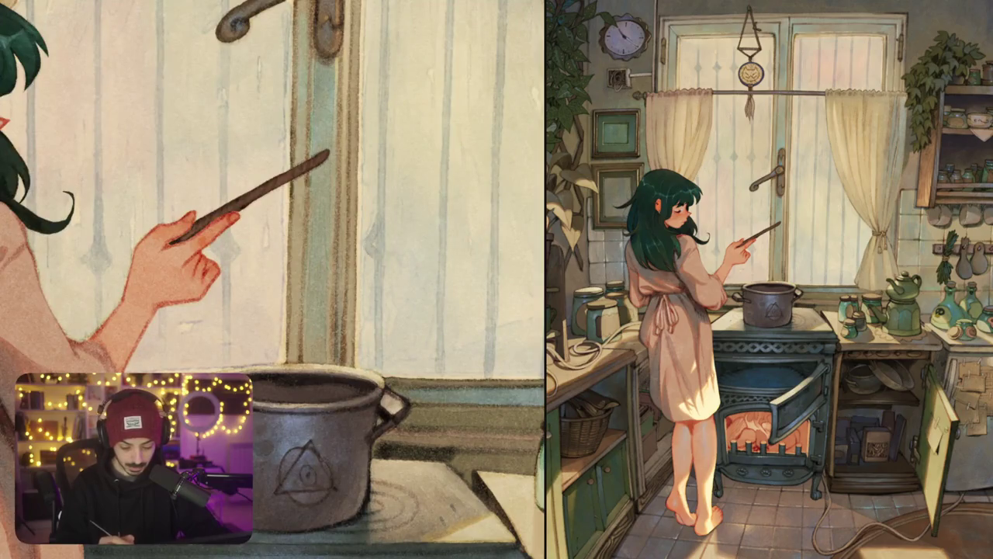
Step: Sketch diamond ornaments on five stripes of the right window pane, then fit the canvas to screen
drag(438, 227, 437, 258)
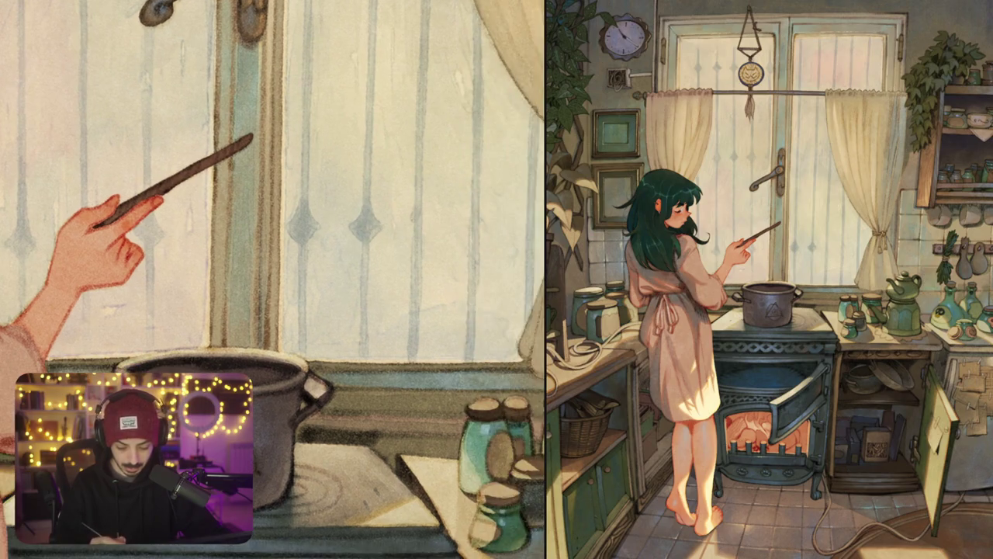
mouse_move(411, 219)
mouse_down()
mouse_move(402, 230)
mouse_move(411, 245)
mouse_move(425, 233)
mouse_up()
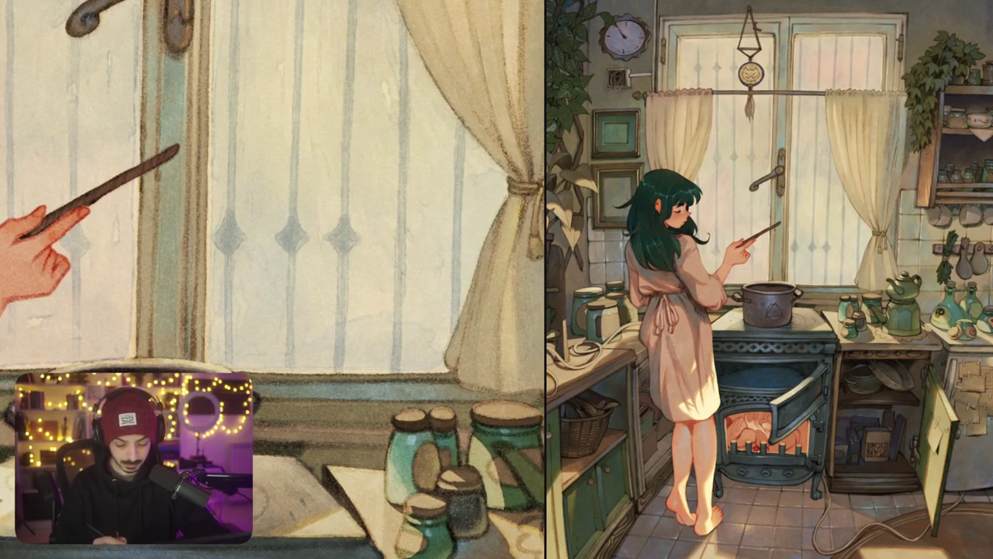
drag(394, 230, 389, 253)
drag(408, 217, 408, 256)
mouse_move(451, 216)
mouse_down()
mouse_move(440, 242)
mouse_move(448, 256)
mouse_move(467, 251)
mouse_up()
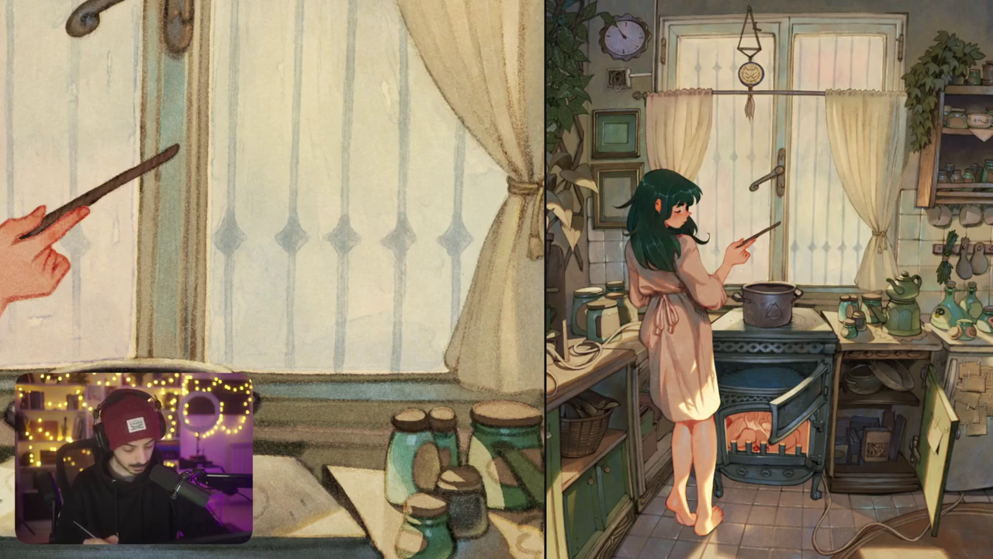
key(ctrl+0)
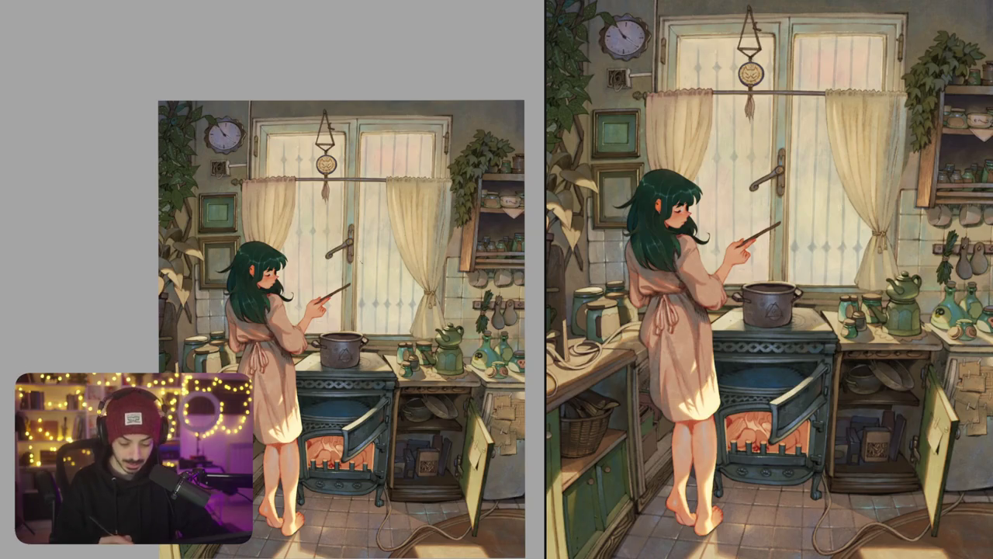
Step: Draw thin stripe strokes on both panes and refine the dark marks beside the window handle
scroll(347, 250, up, 5)
mouse_move(379, 155)
mouse_down()
mouse_move(376, 188)
mouse_move(393, 180)
mouse_move(394, 190)
mouse_up()
mouse_move(447, 164)
mouse_down()
mouse_move(444, 194)
mouse_move(460, 194)
mouse_up()
drag(458, 233, 404, 247)
drag(446, 179, 444, 197)
drag(439, 186, 446, 205)
drag(445, 200, 444, 214)
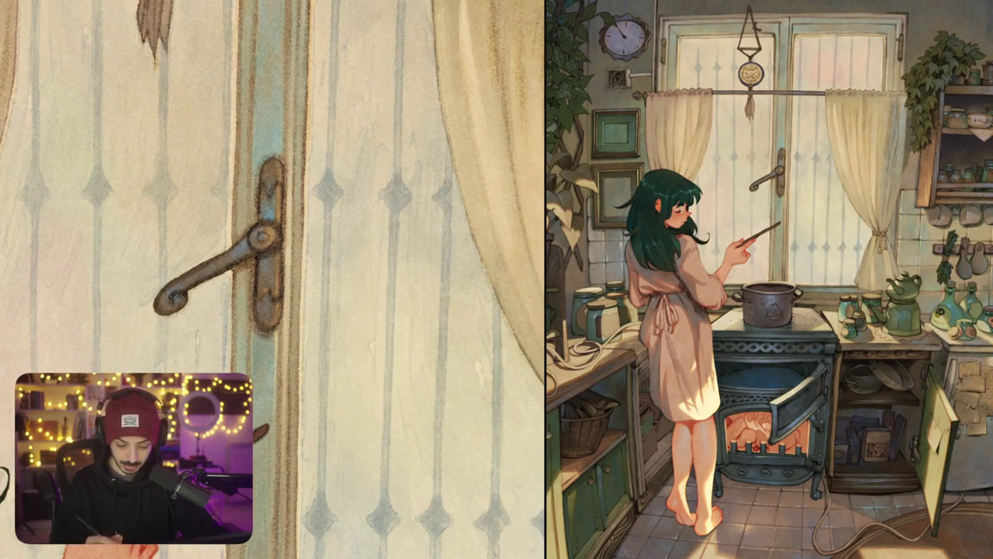
drag(450, 178, 458, 211)
Step: Add small pencil marks near the window handle and bring the curtain rod and dreamcatcher into view
drag(310, 233, 342, 349)
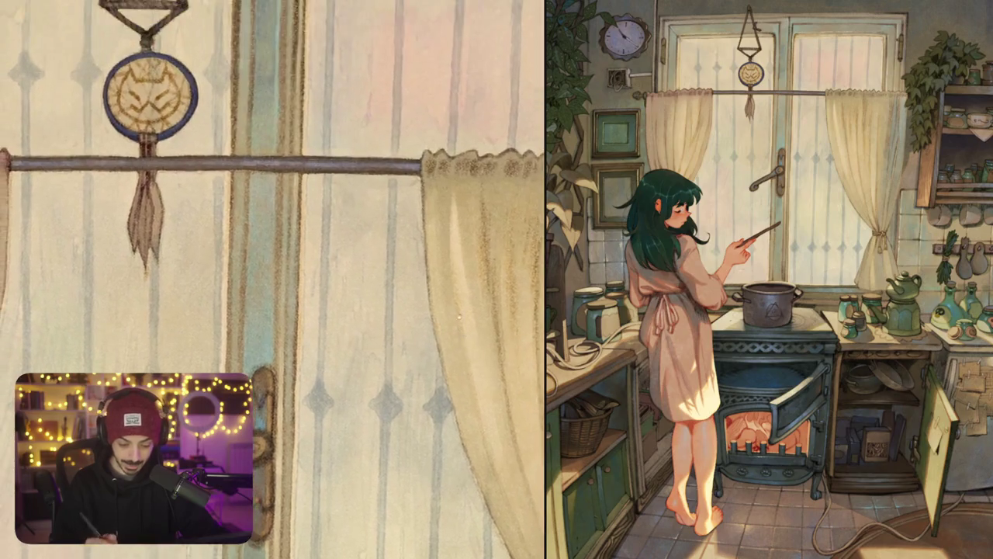
scroll(311, 279, down, 5)
drag(311, 280, 270, 267)
scroll(310, 279, up, 5)
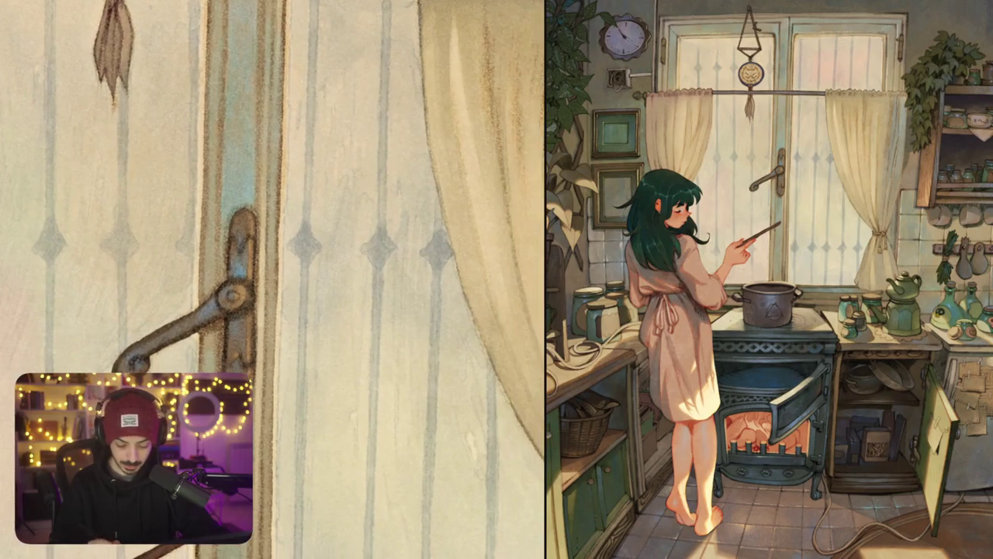
drag(459, 152, 505, 356)
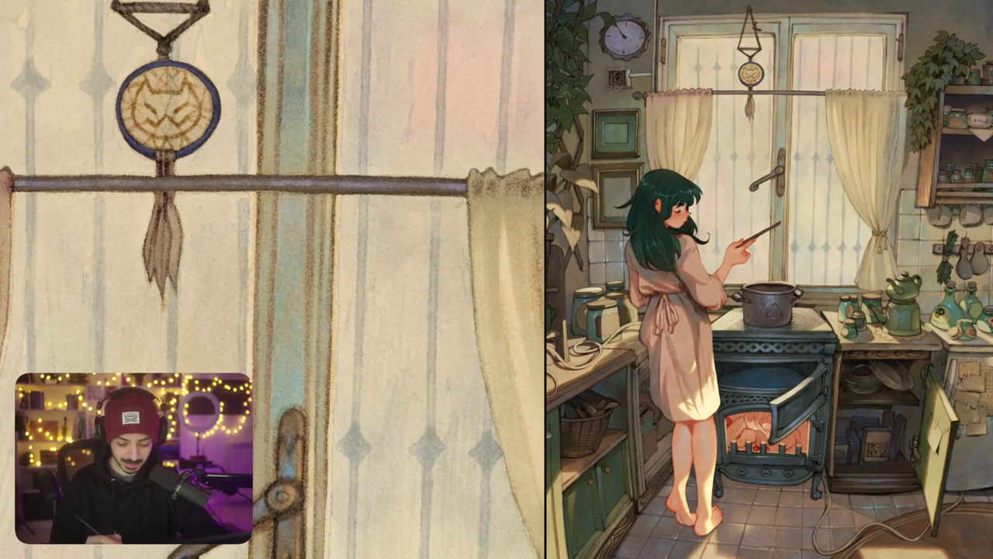
scroll(375, 278, down, 3)
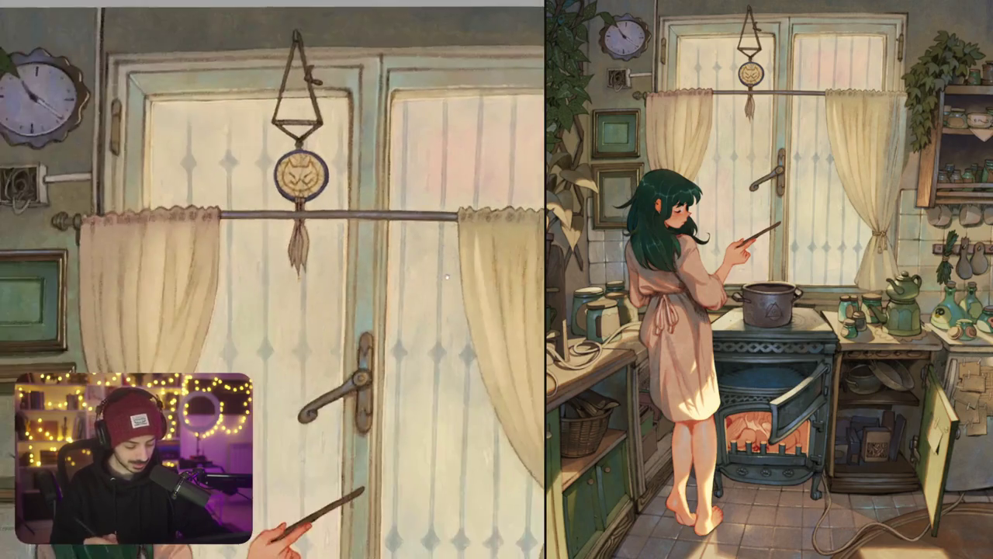
Step: Draw diamond motifs with the pencil on the right pane's vertical stripes, including the edge stripe
scroll(374, 278, down, 2)
scroll(443, 167, up, 5)
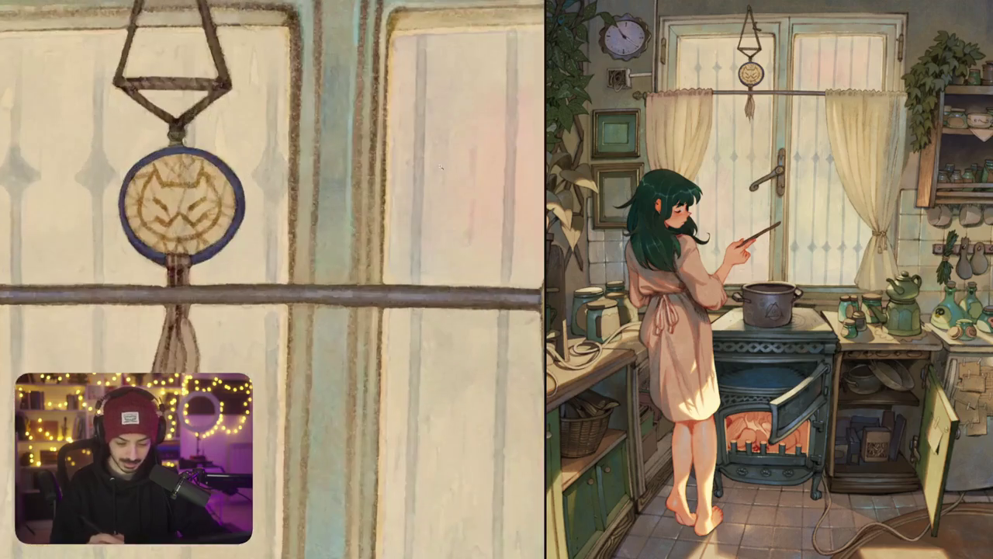
mouse_move(411, 155)
mouse_down()
mouse_move(397, 180)
mouse_move(438, 180)
mouse_move(416, 191)
mouse_move(435, 197)
mouse_move(399, 194)
mouse_up()
drag(271, 279, 205, 281)
mouse_move(443, 155)
mouse_down()
mouse_move(416, 186)
mouse_move(450, 196)
mouse_up()
mouse_move(511, 161)
mouse_down()
mouse_move(509, 184)
mouse_move(495, 188)
mouse_move(509, 204)
mouse_up()
mouse_move(527, 157)
mouse_down()
mouse_move(536, 186)
mouse_move(525, 199)
mouse_up()
Step: Darken the diamonds on the stripes, add one more diamond, then zoom out and reframe the window
drag(388, 233, 229, 243)
mouse_move(434, 176)
mouse_down()
mouse_move(419, 203)
mouse_move(426, 211)
mouse_up()
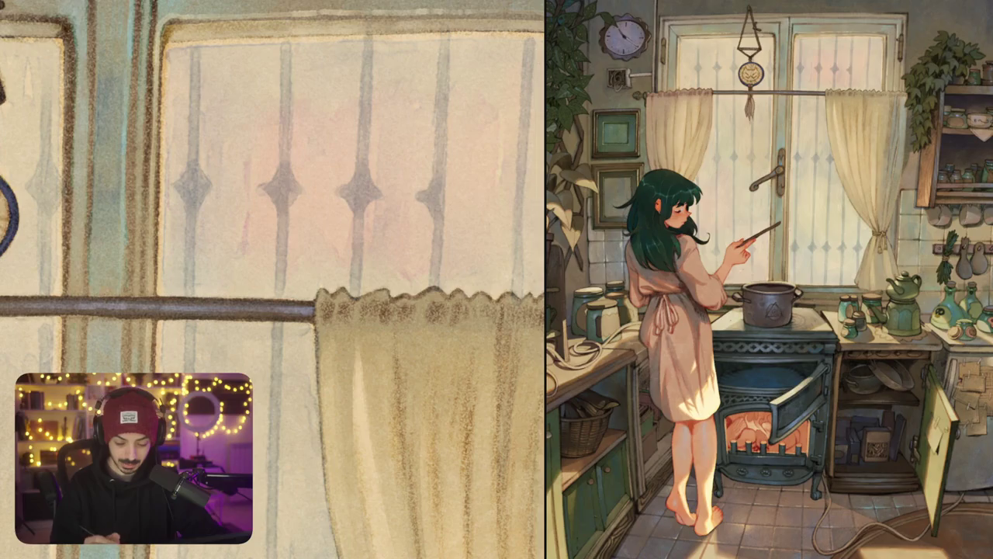
drag(459, 177, 447, 217)
mouse_move(514, 176)
mouse_down()
mouse_move(501, 218)
mouse_move(509, 223)
mouse_move(526, 199)
mouse_move(536, 205)
mouse_move(530, 229)
mouse_up()
key(ctrl+minus)
drag(310, 310, 194, 314)
scroll(421, 182, up, 3)
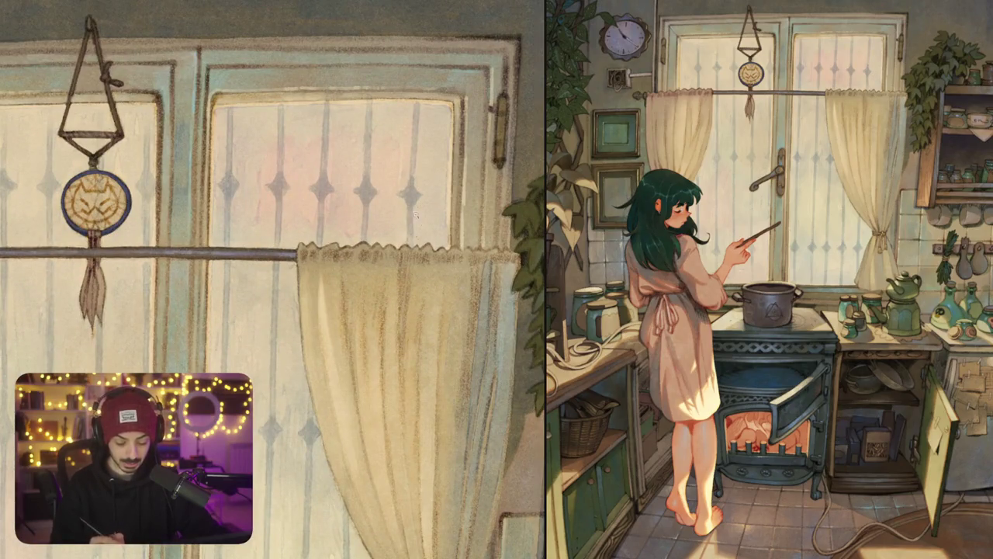
scroll(417, 214, down, 3)
drag(389, 182, 373, 202)
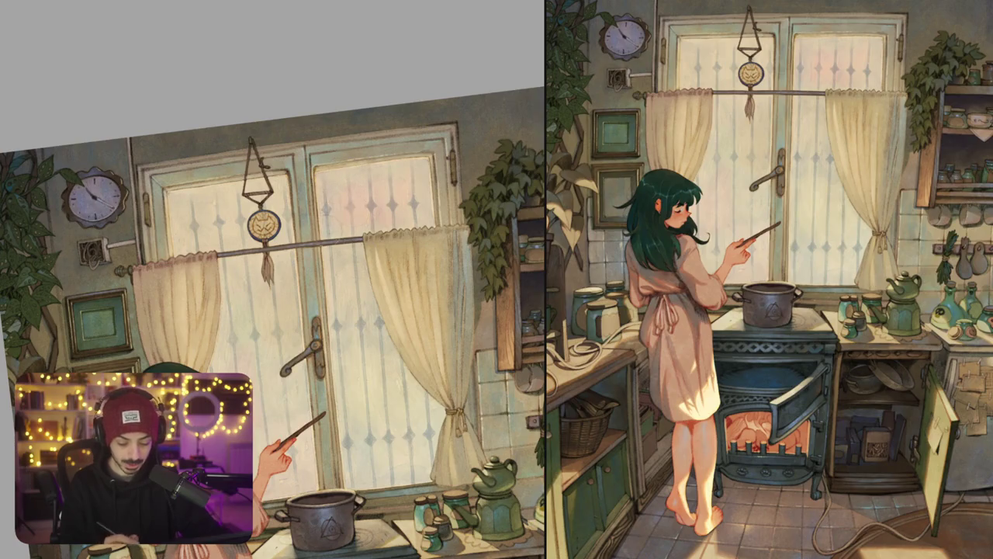
drag(413, 305, 405, 232)
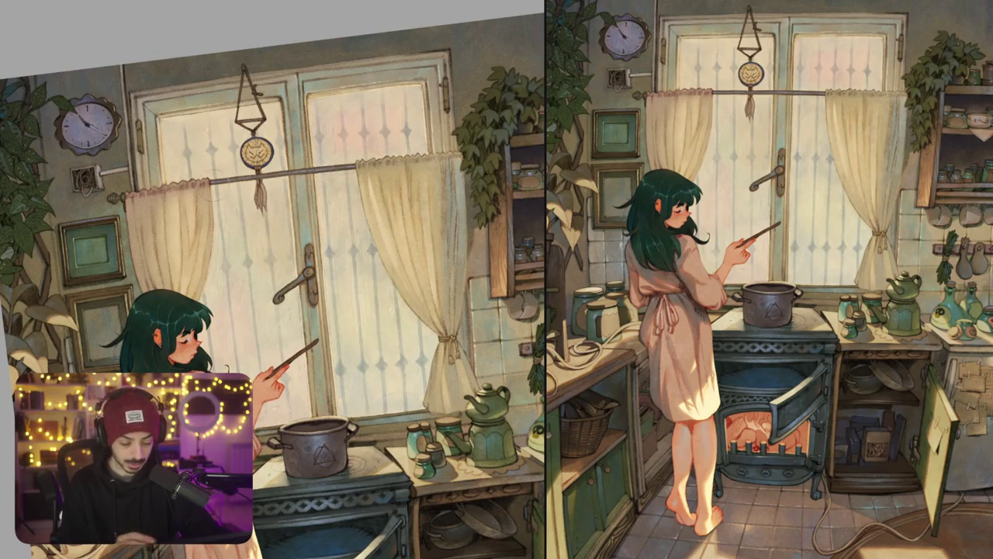
drag(397, 221, 409, 180)
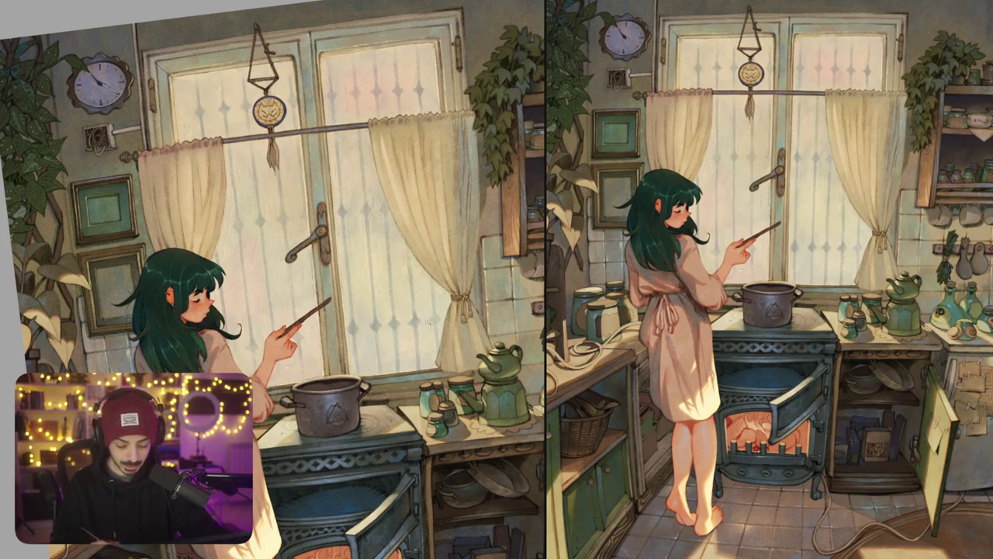
scroll(423, 324, up, 5)
key(ctrl+0)
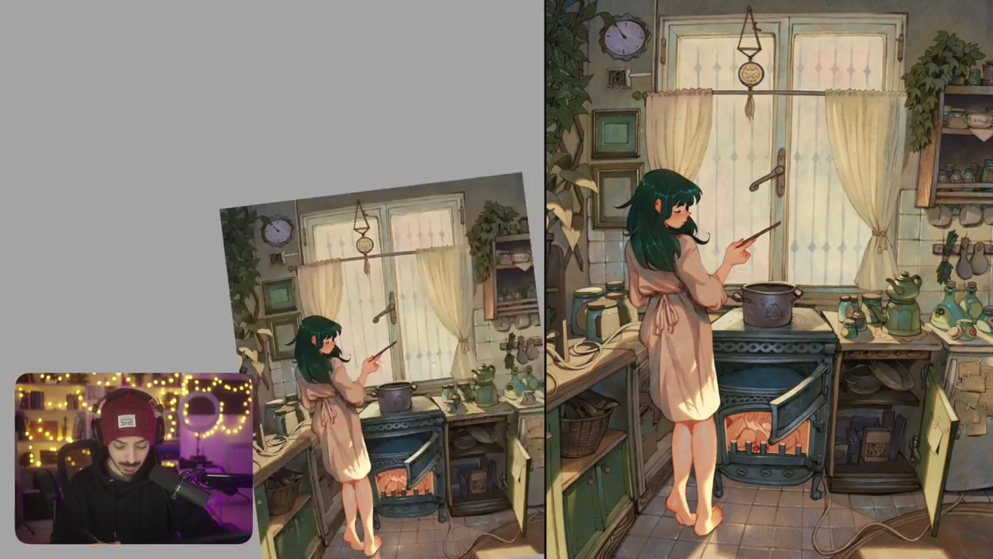
key(5)
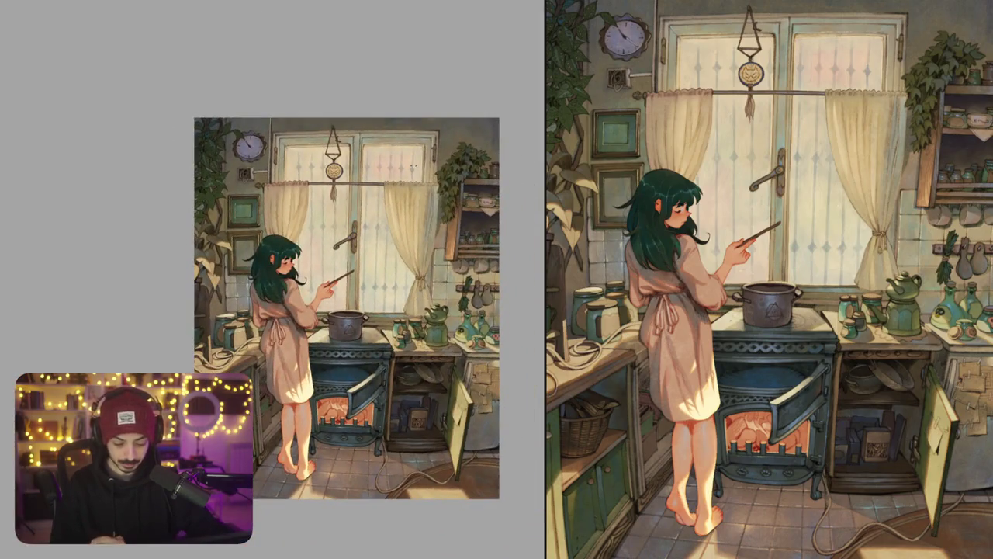
scroll(403, 272, up, 3)
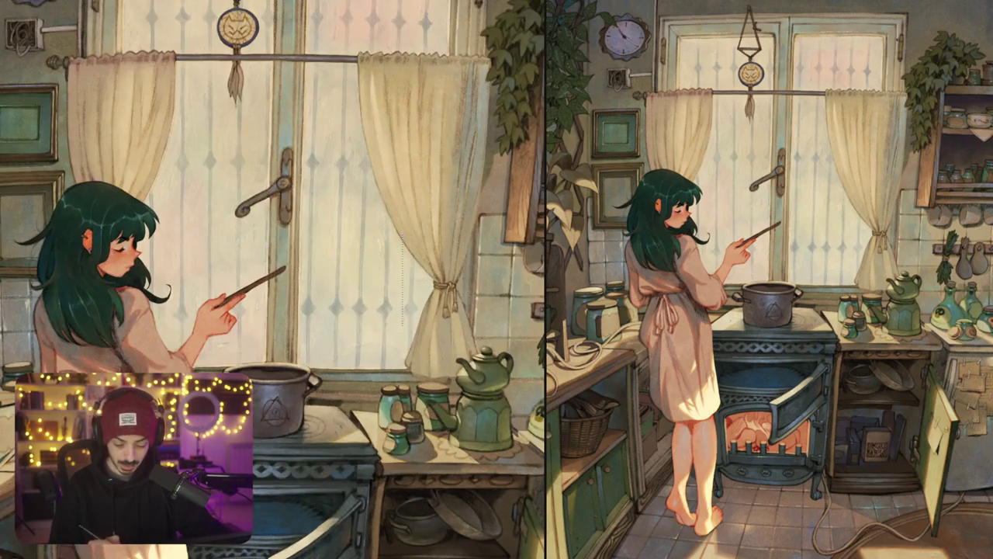
Step: Trace a thin line down the right curtain's left edge, undoing and redrawing one stroke
drag(402, 250, 400, 312)
drag(415, 269, 404, 347)
drag(444, 295, 427, 388)
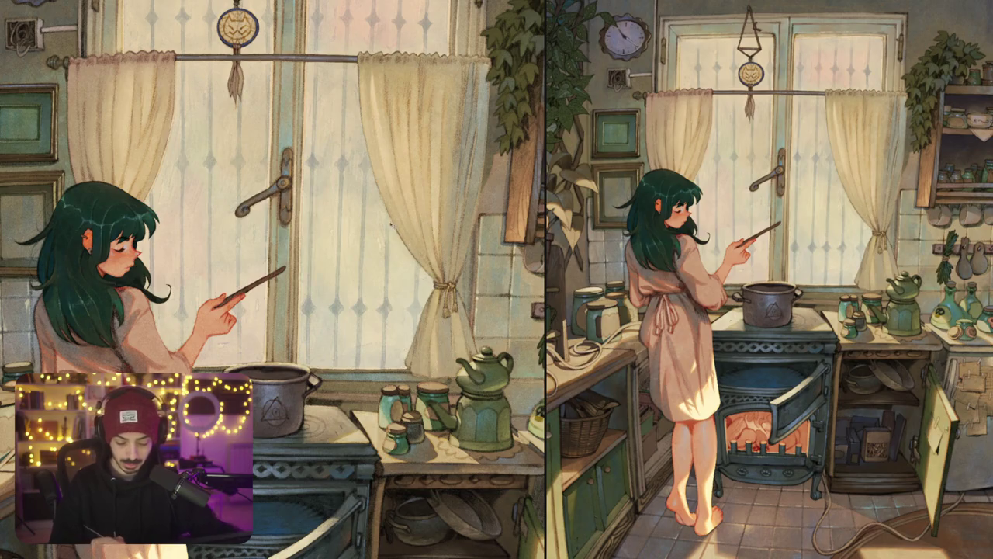
key(6)
key(4)
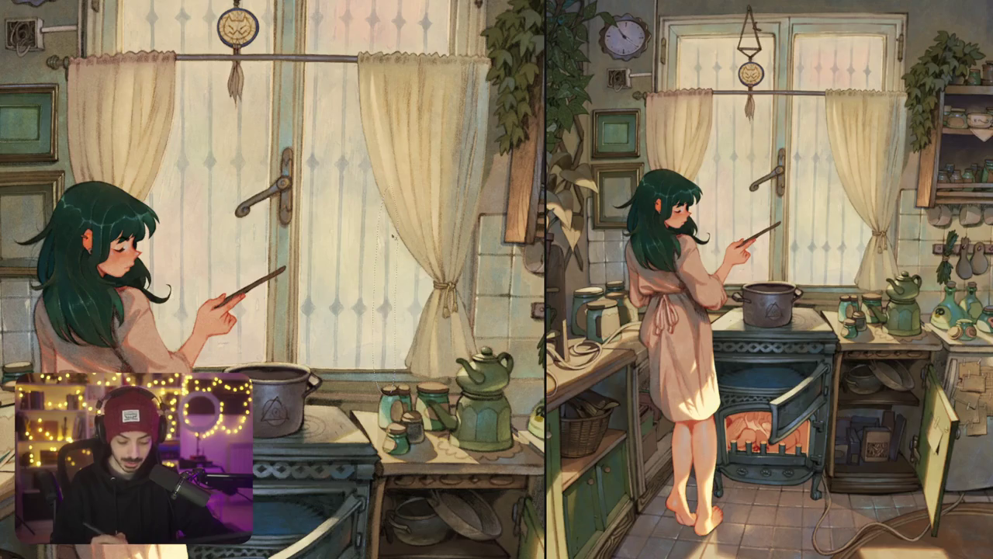
drag(390, 225, 402, 365)
key(ctrl+z)
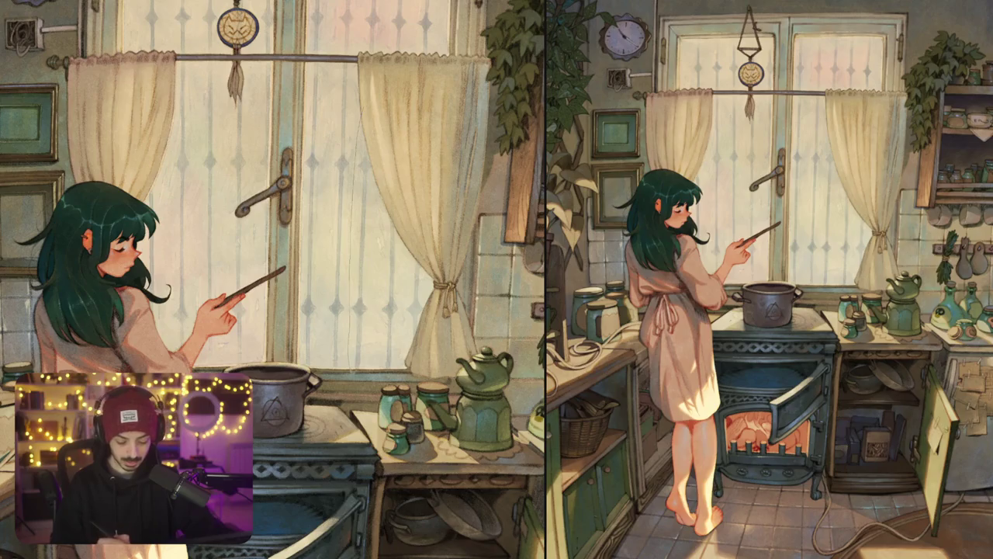
drag(369, 178, 357, 367)
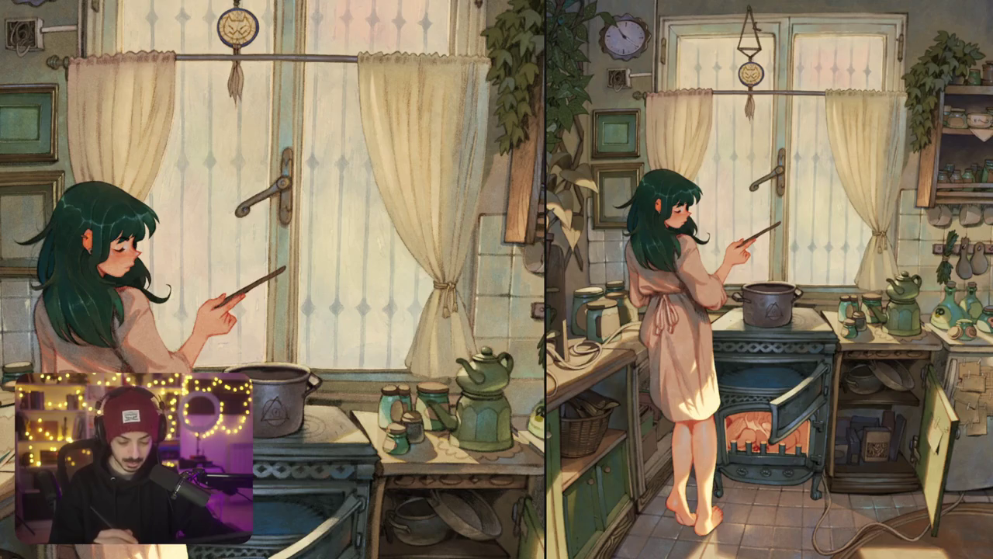
scroll(382, 226, down, 2)
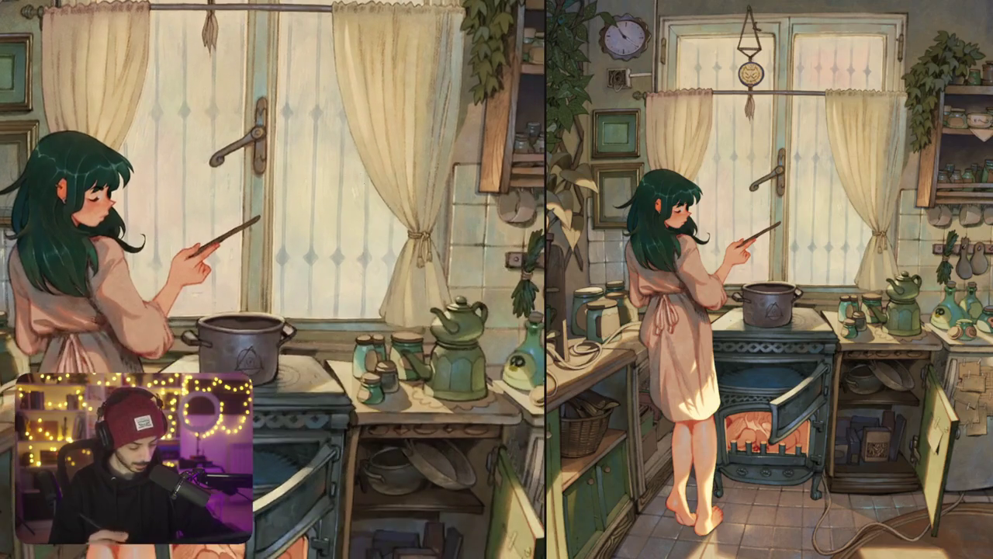